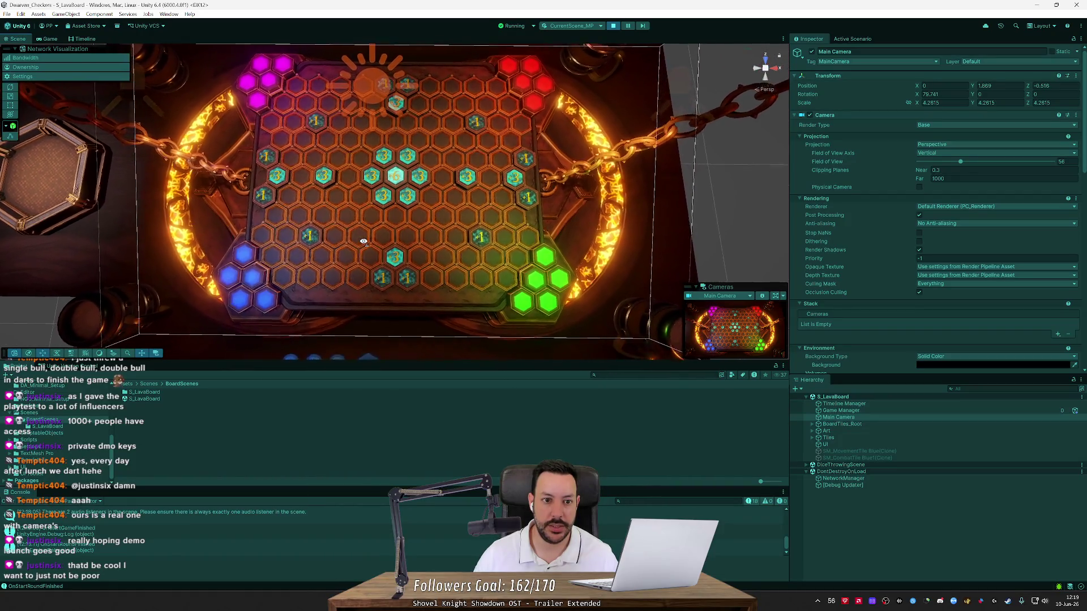
Step: Zoom and tilt the Scene view to look down on the lava board
scroll(363, 241, up, 5)
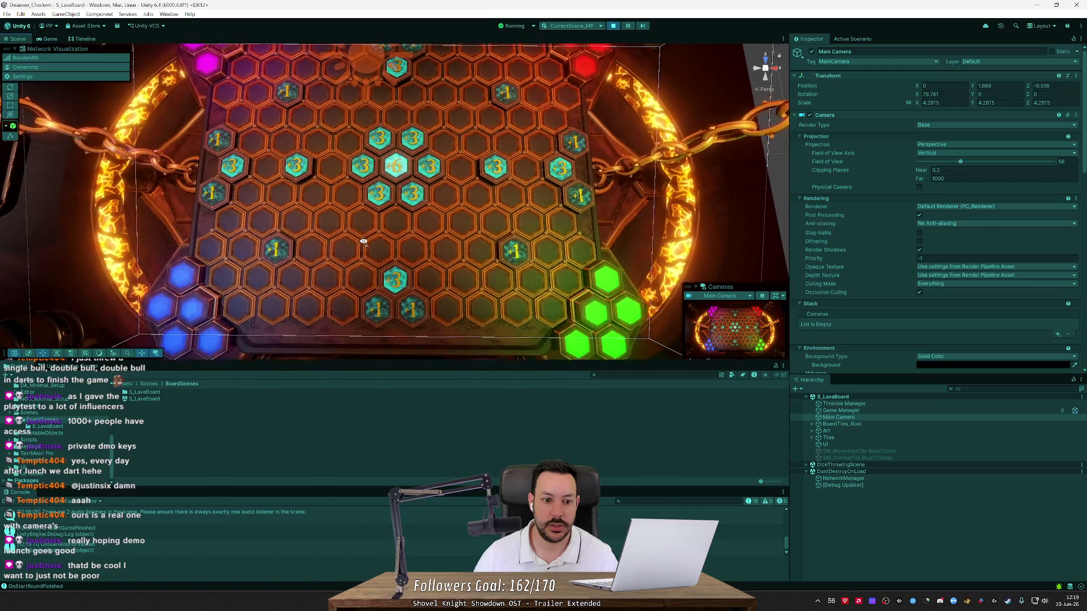
scroll(363, 241, up, 2)
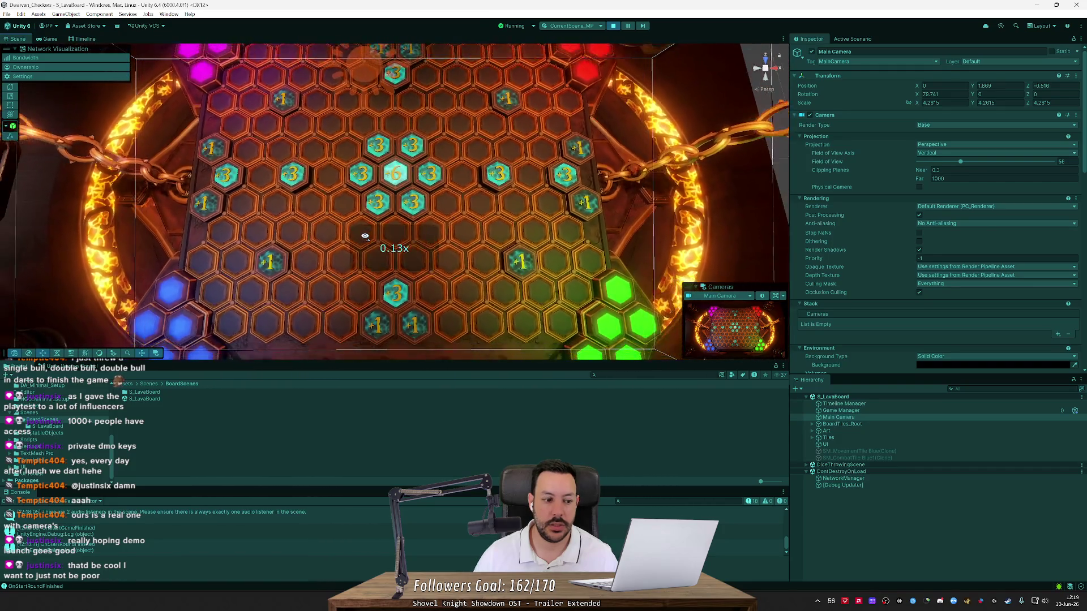
scroll(365, 236, down, 5)
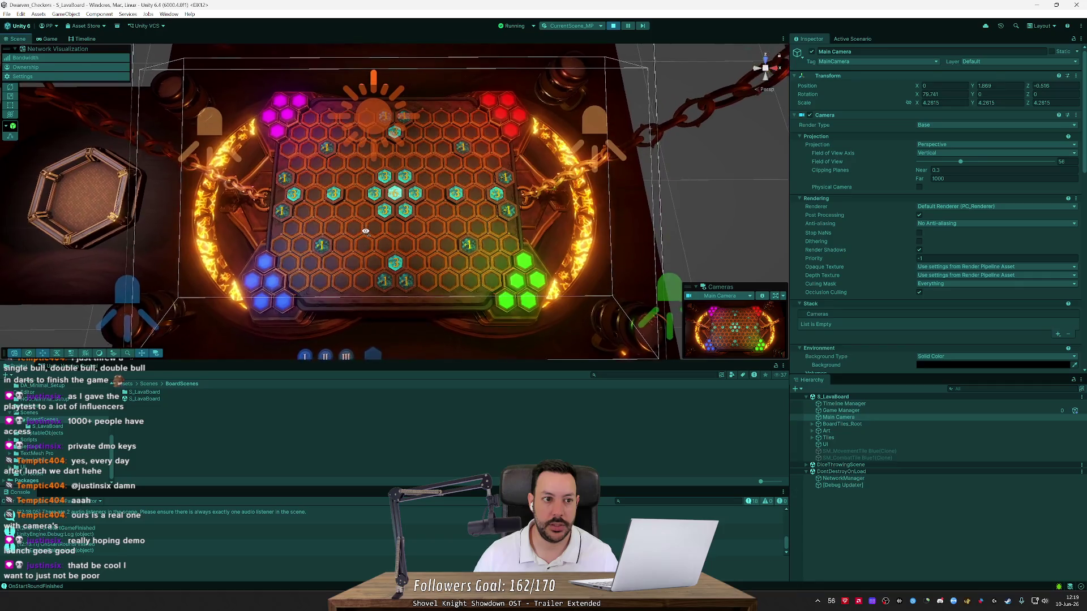
drag(365, 218, 367, 232)
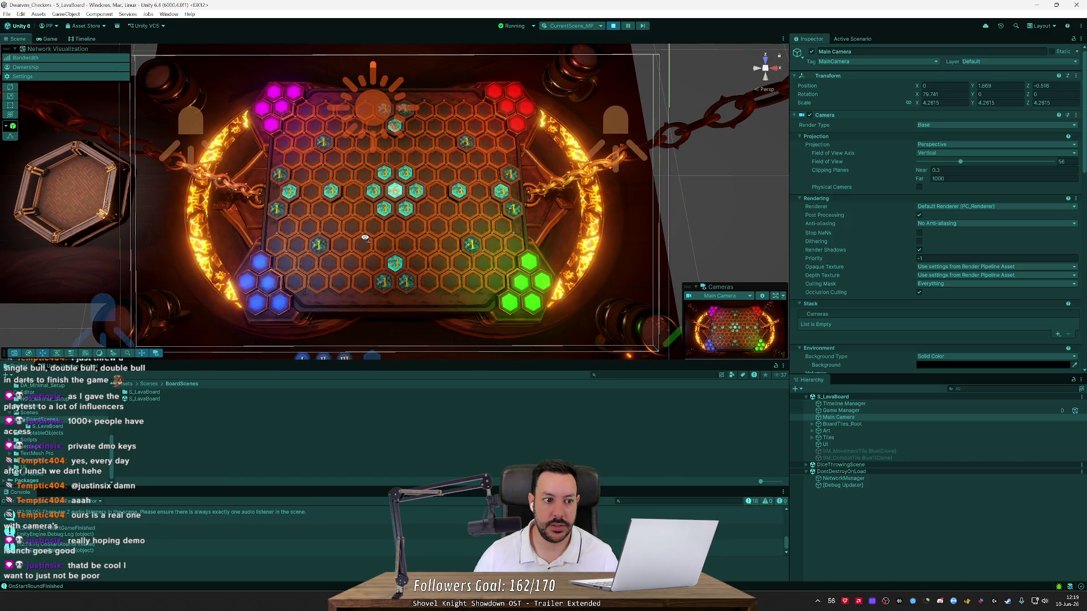
mouse_move(365, 238)
mouse_down()
mouse_move(288, 208)
mouse_move(295, 178)
mouse_up()
Step: Bring the dice tray into the centre of the Scene view, then stop Play mode
key(a)
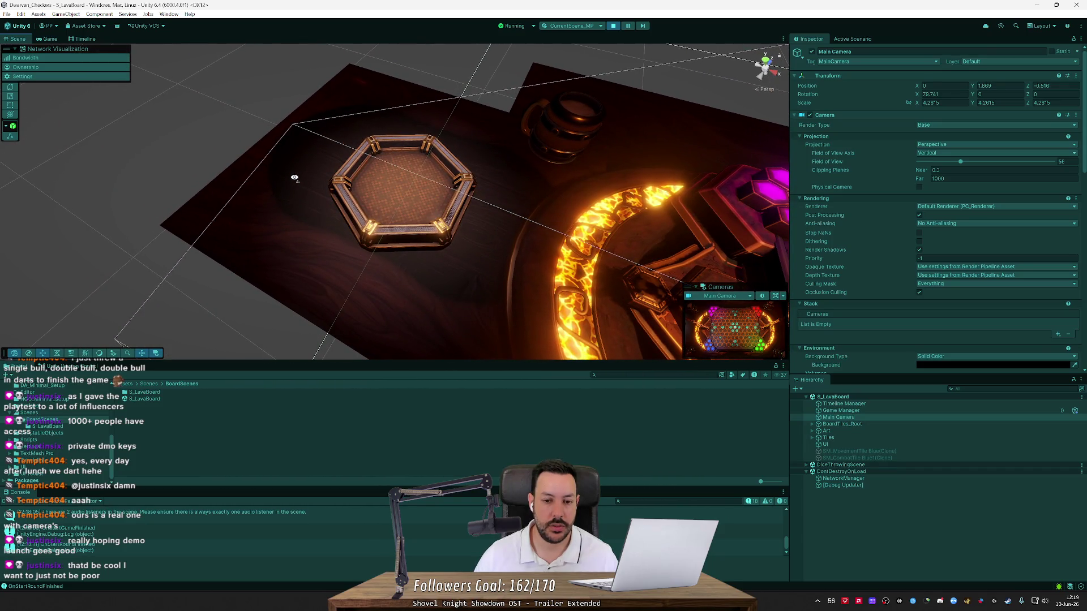
mouse_move(294, 177)
mouse_down()
mouse_move(355, 178)
mouse_move(368, 211)
mouse_move(266, 160)
mouse_move(271, 174)
mouse_up()
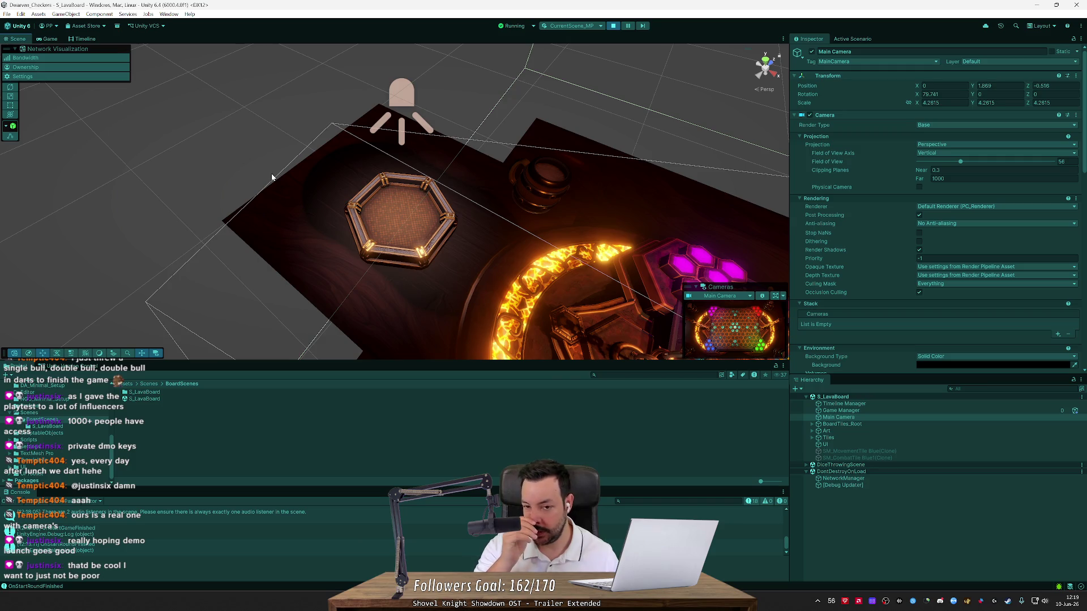
mouse_move(270, 173)
mouse_down()
mouse_move(457, 241)
mouse_move(462, 278)
mouse_up()
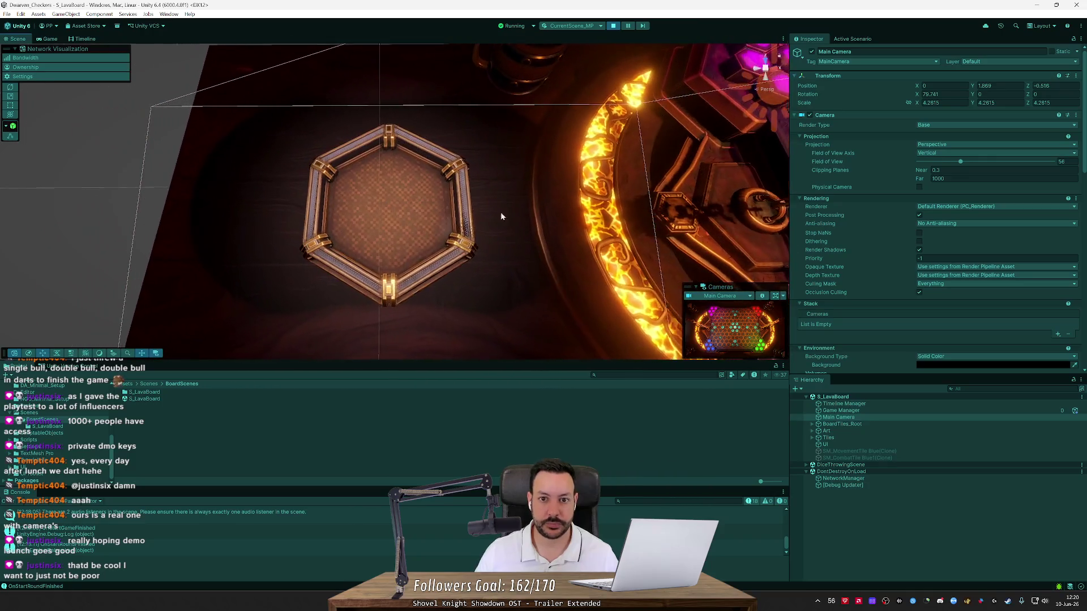
click(613, 26)
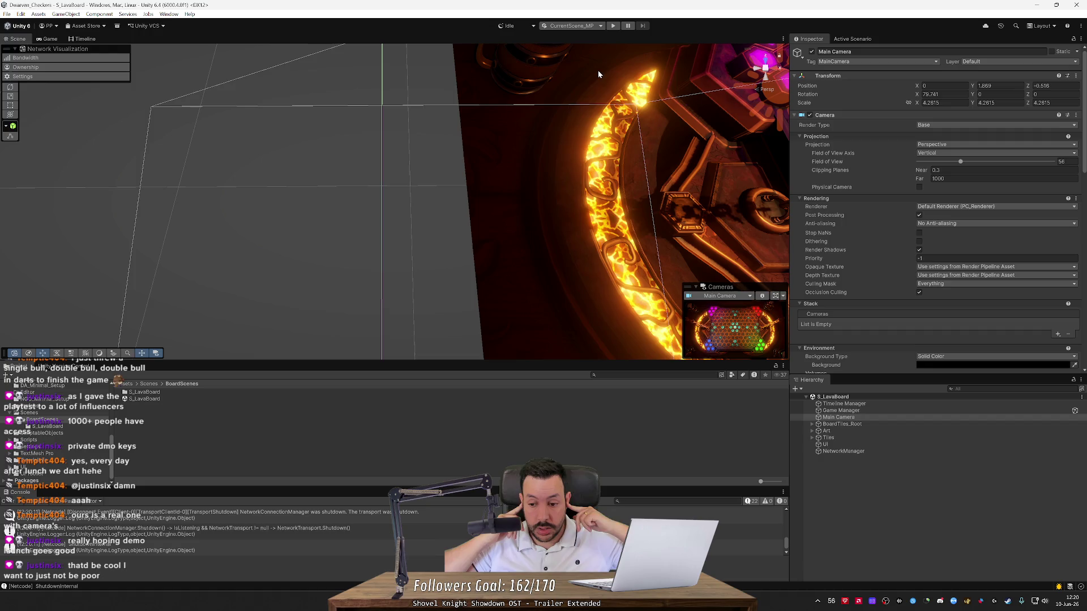
Step: Open DiceThrowingScene from Scenes, select its Main Camera and collapse the Camera component
click(46, 410)
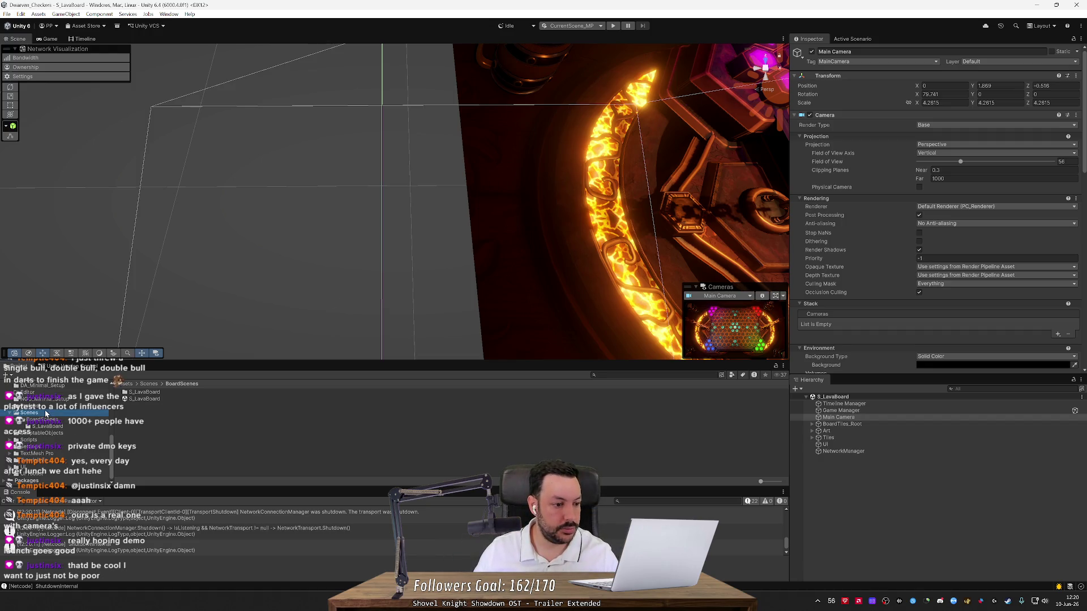
double_click(130, 399)
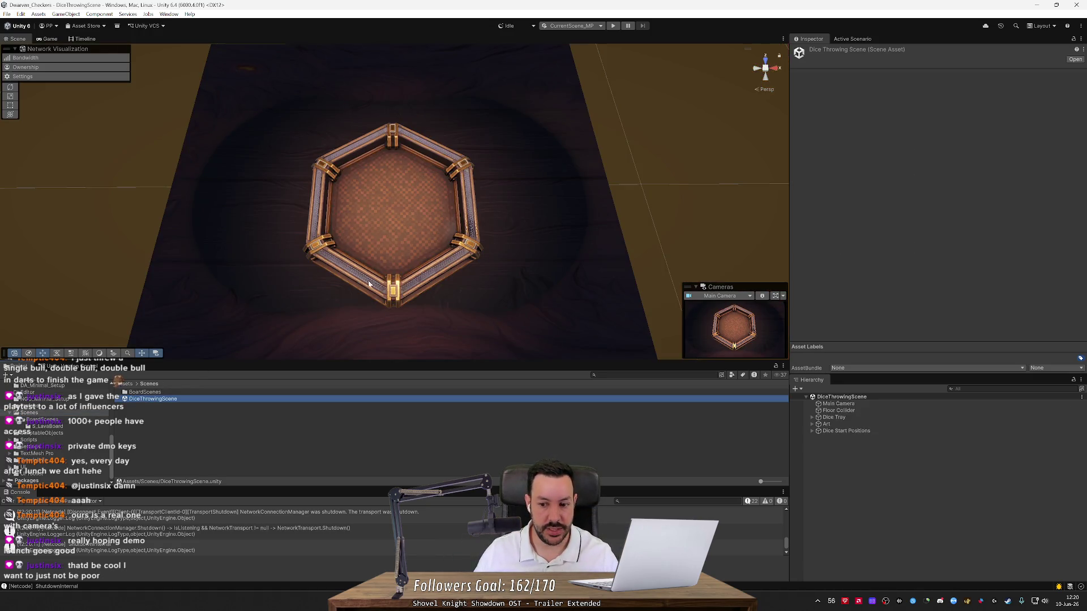
click(838, 404)
mouse_move(538, 252)
mouse_down()
mouse_move(459, 230)
mouse_move(296, 213)
mouse_move(373, 136)
mouse_move(527, 172)
mouse_up()
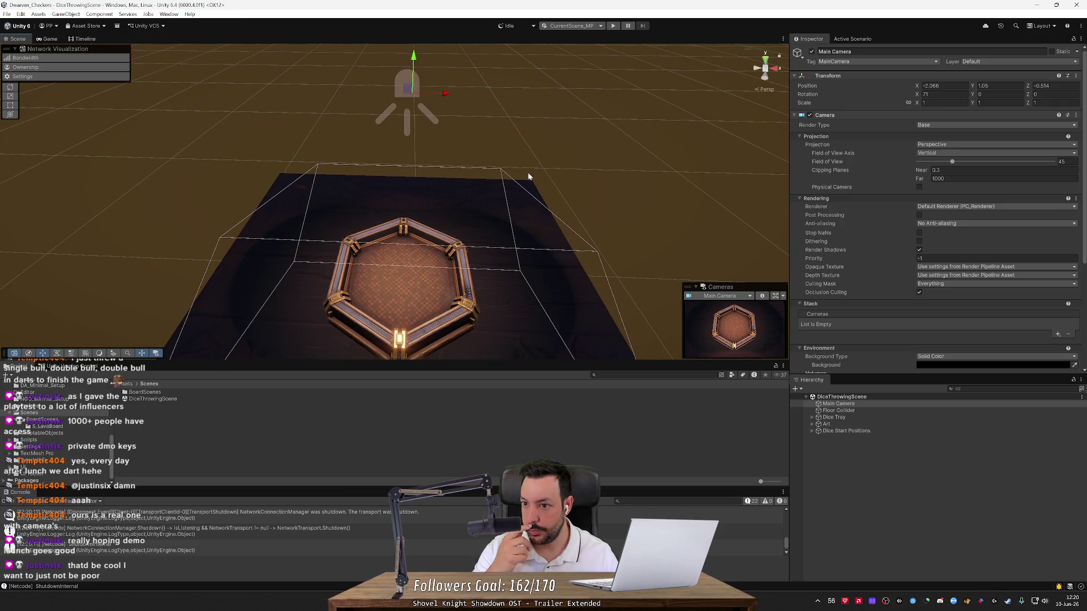
click(795, 115)
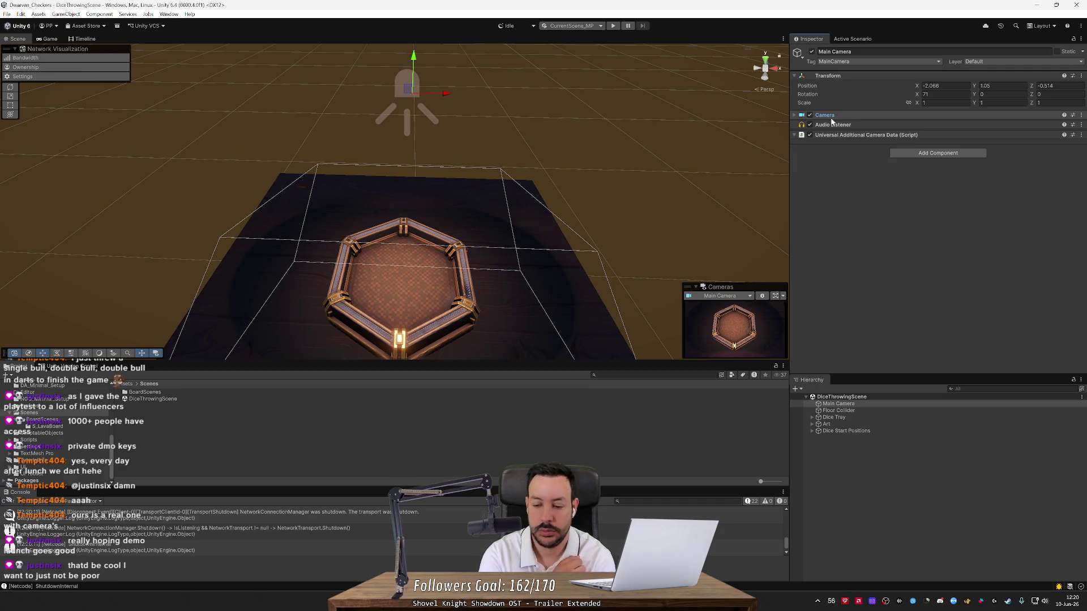
Step: Duplicate the Main Camera with Ctrl+D and rename the copy Camera Position
click(833, 405)
key(ctrl+d)
key(F2)
text(Camera)
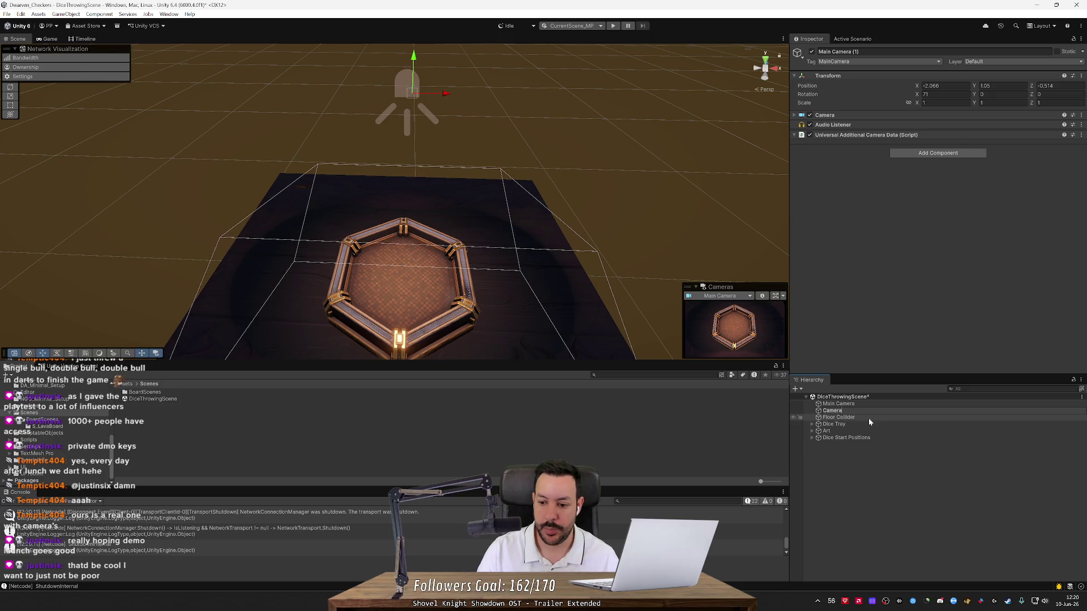
text( Position)
key(Return)
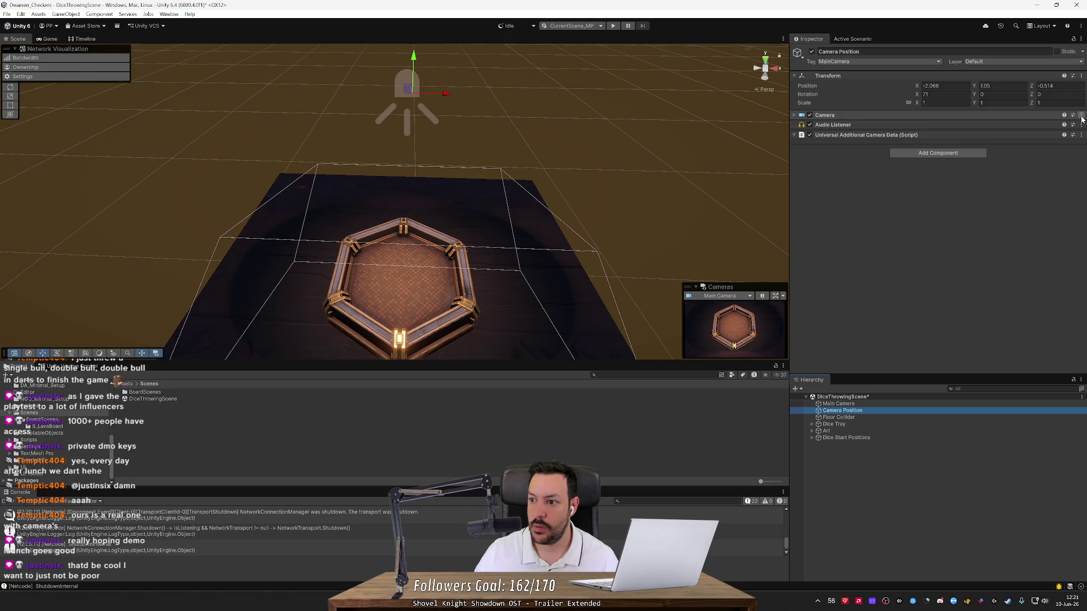
Step: Reset the copy's Camera component settings
click(1081, 115)
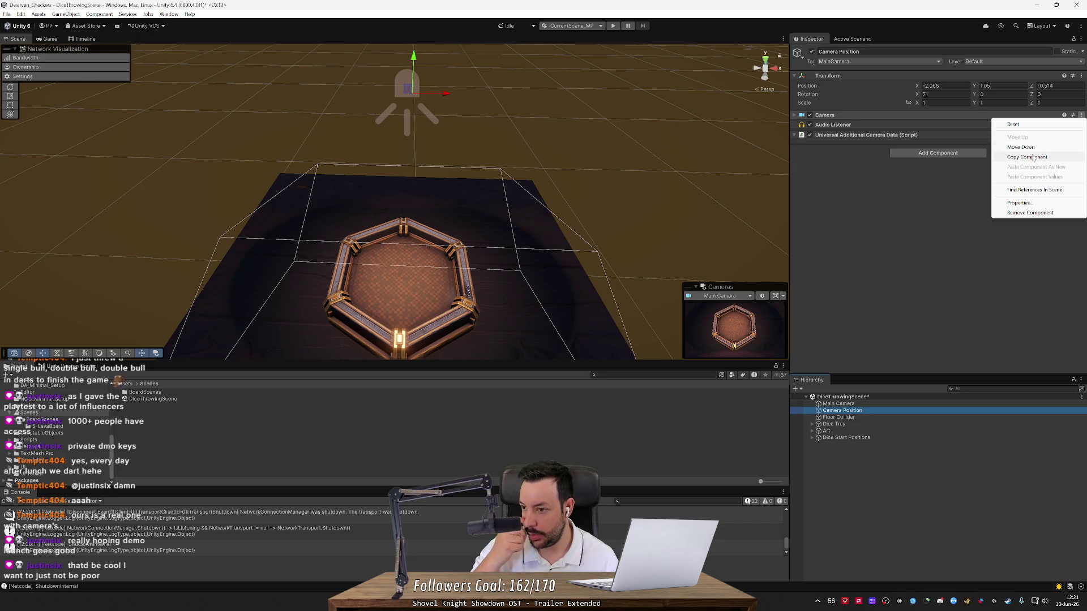
click(1012, 124)
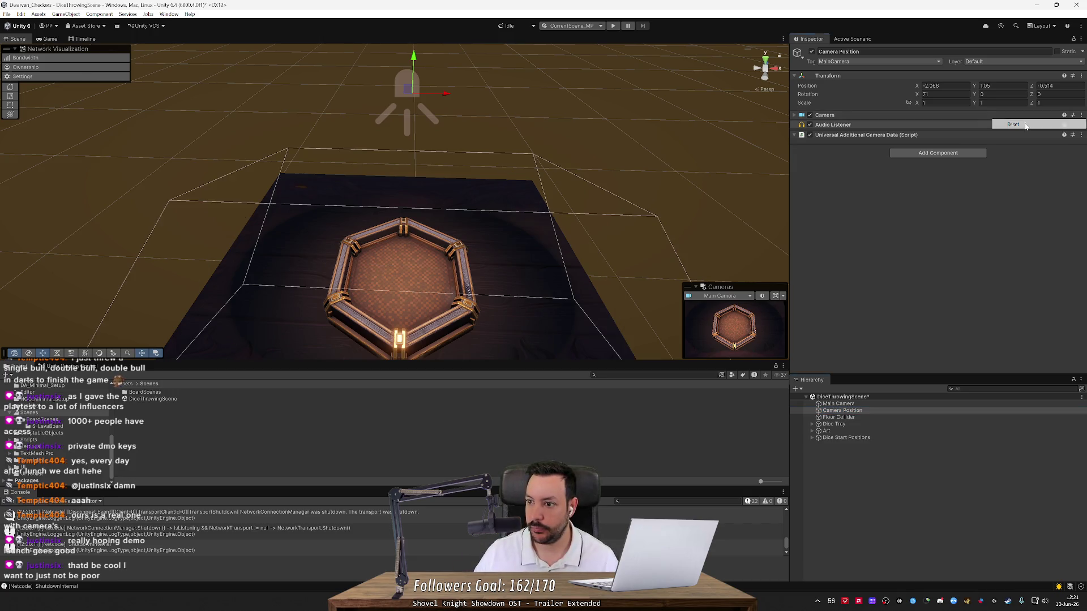
click(1081, 115)
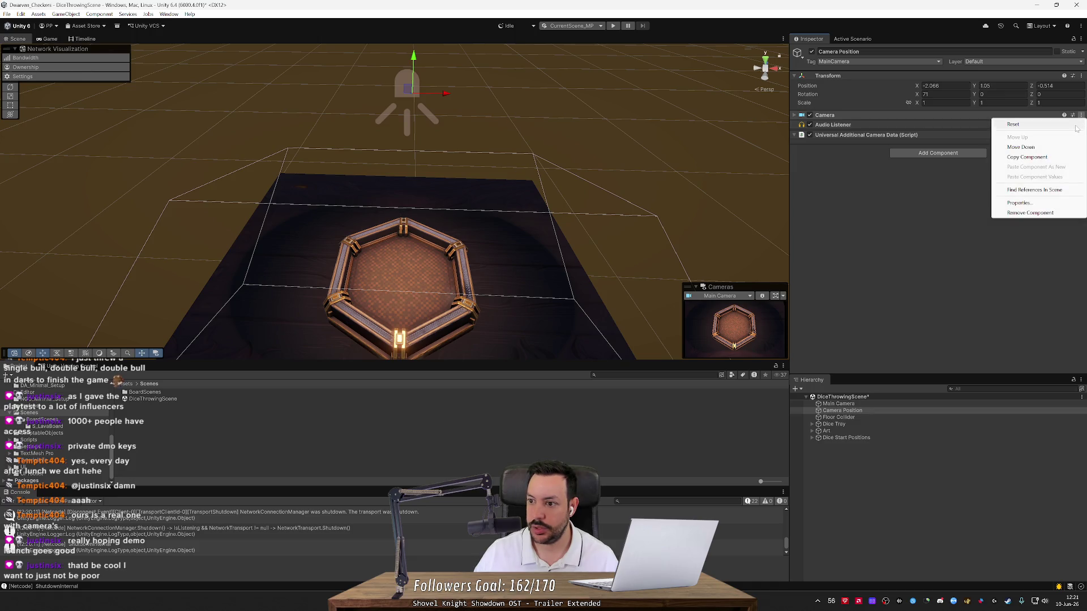
click(1049, 157)
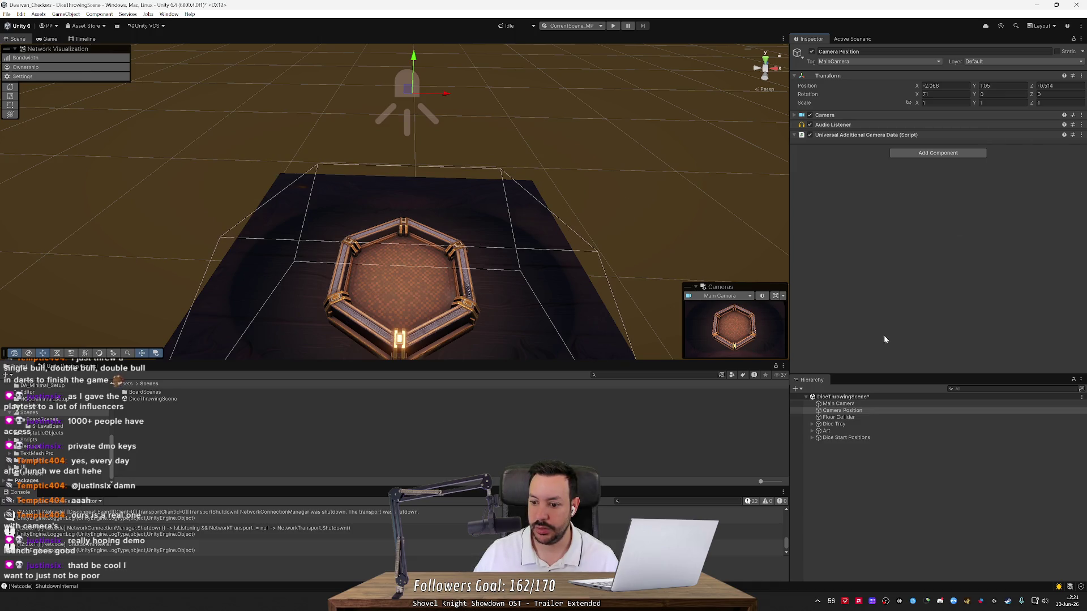
Step: Change Camera Position's tag from MainCamera to Untagged
click(865, 411)
click(903, 60)
click(884, 70)
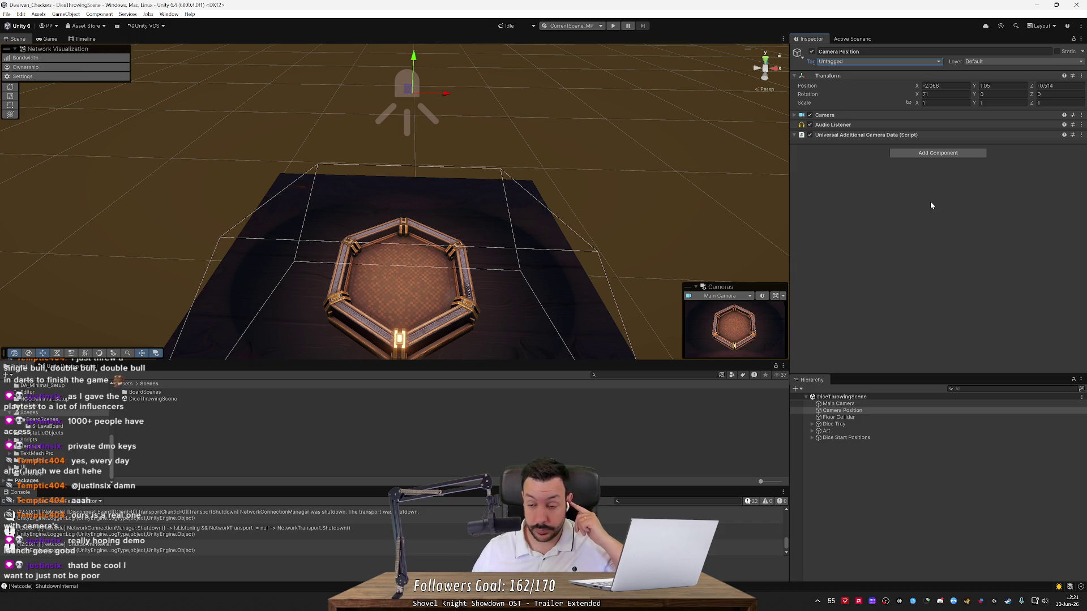
click(884, 61)
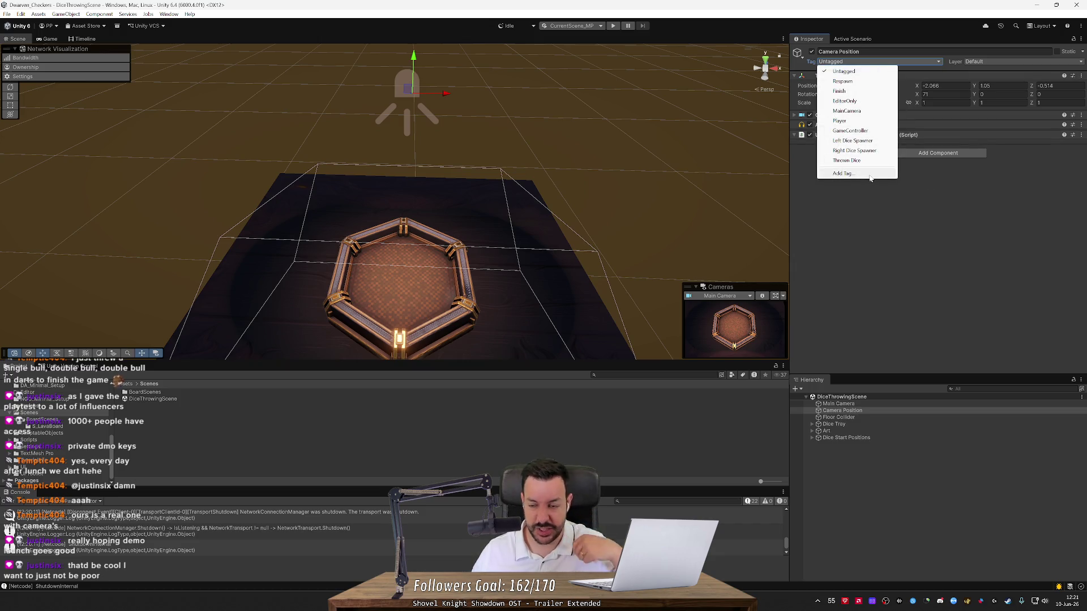
Step: Add a new tag named DiceThrowerCameraPosition in the tag settings
click(869, 175)
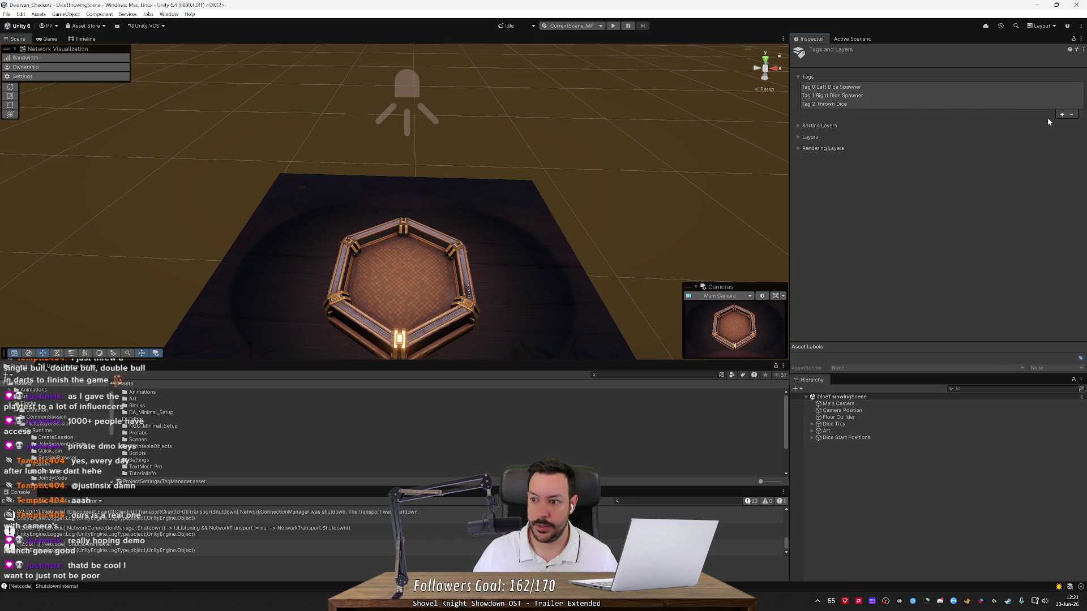
click(1061, 115)
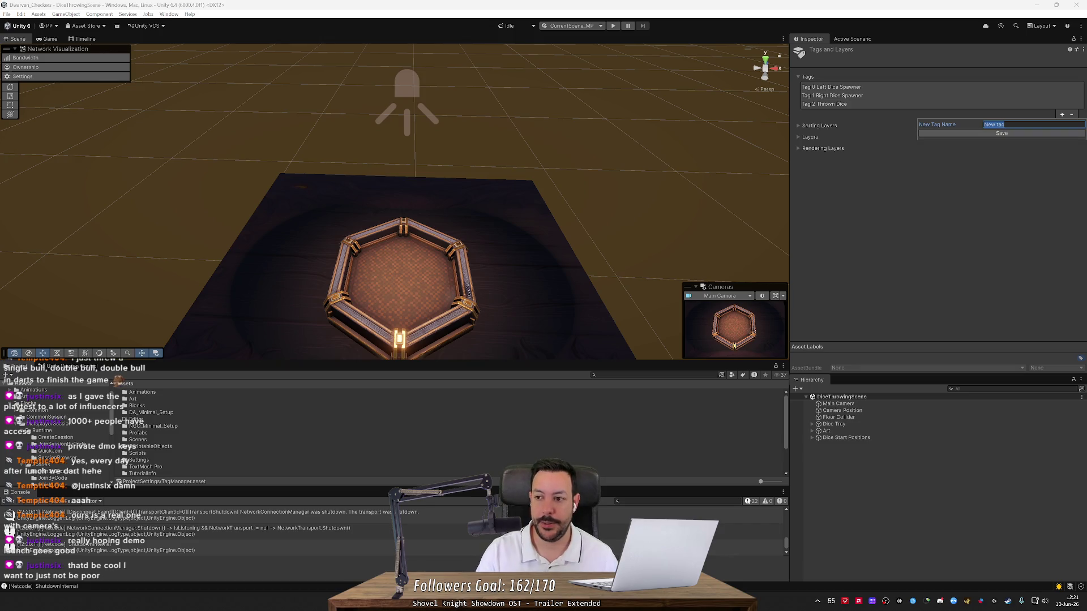
text(DiceThrowerCameraPos)
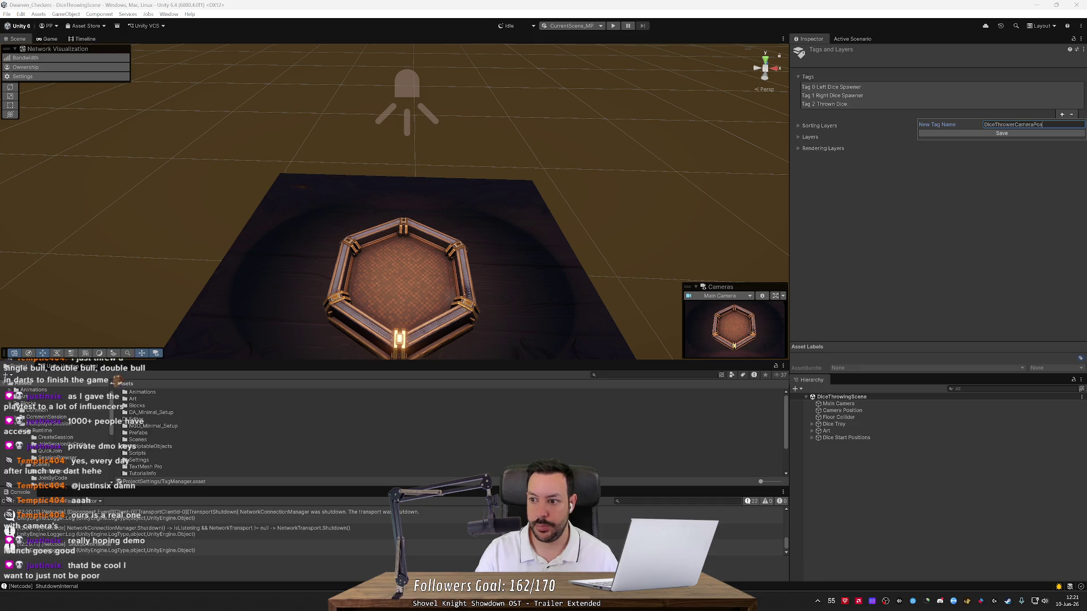
text(ion)
key(Return)
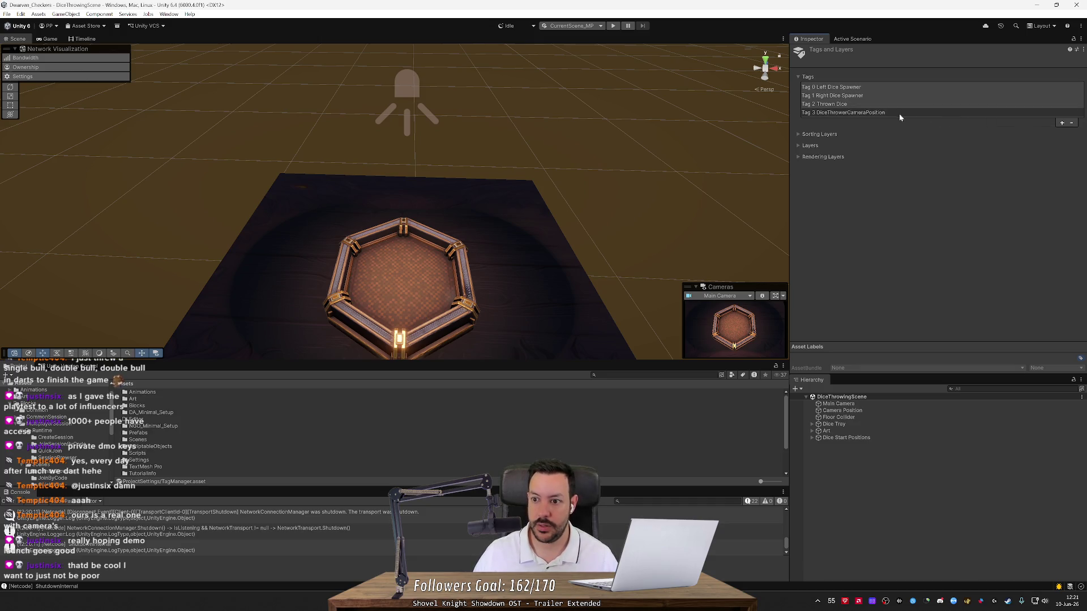
click(878, 113)
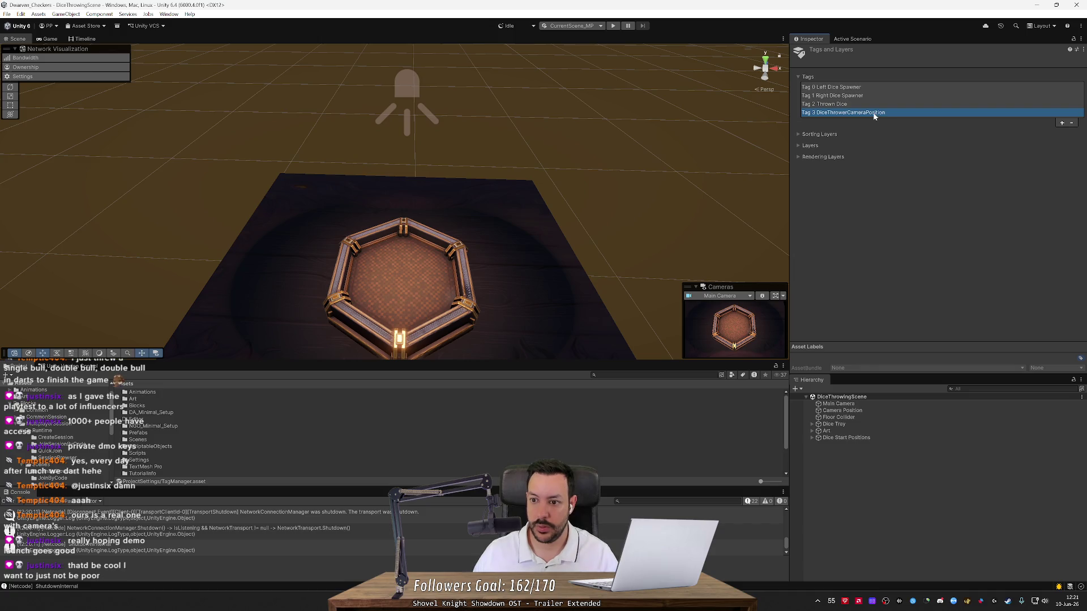
Step: Tag Camera Position as DiceThrowerCameraPosition and save the scene
click(842, 411)
click(892, 65)
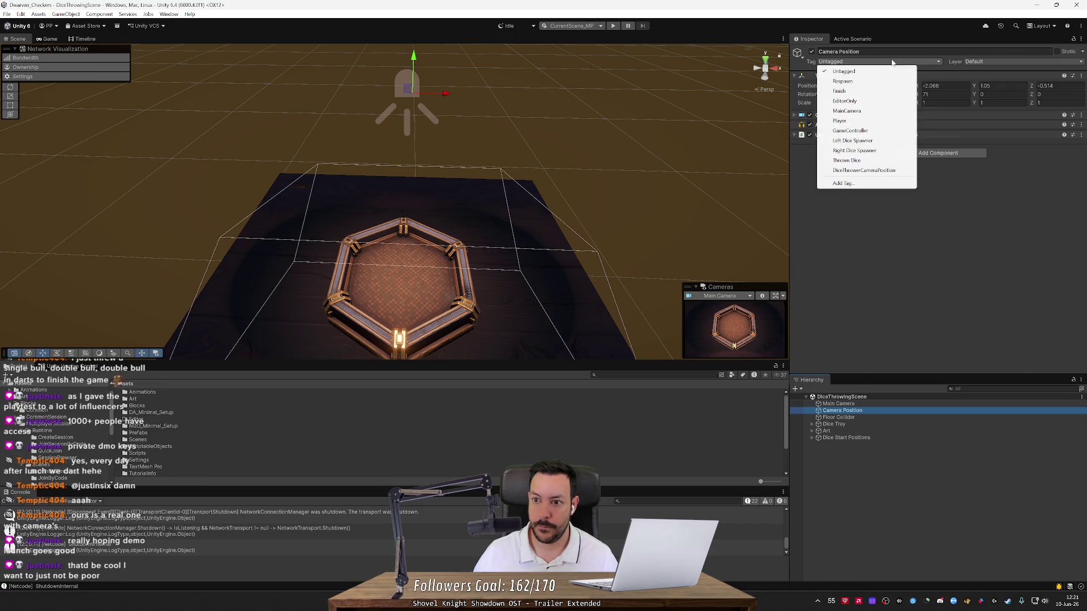
click(867, 171)
key(ctrl+s)
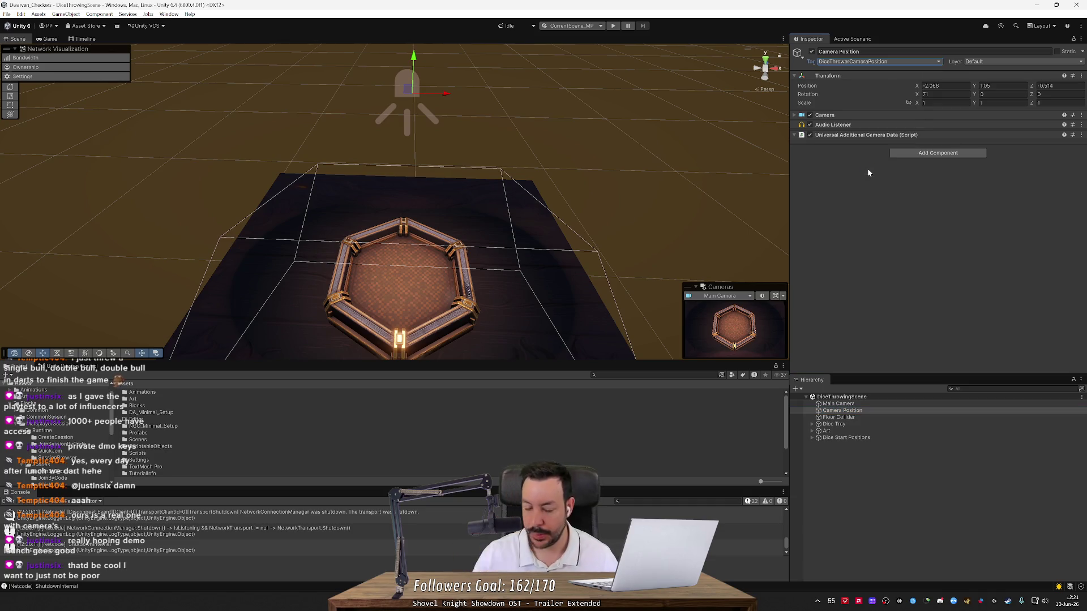
mouse_move(606, 216)
mouse_down()
mouse_move(594, 255)
mouse_move(606, 274)
mouse_move(634, 268)
mouse_up()
Step: Open the S_LavaBoard scene from the BoardScenes folder
click(838, 411)
scroll(62, 423, down, 5)
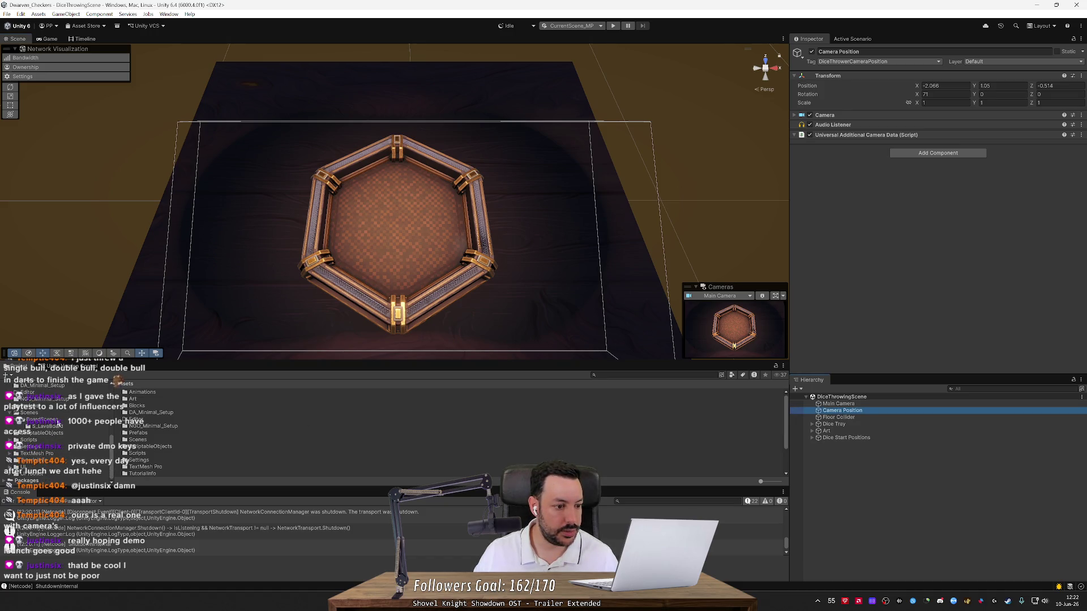
click(58, 417)
click(58, 422)
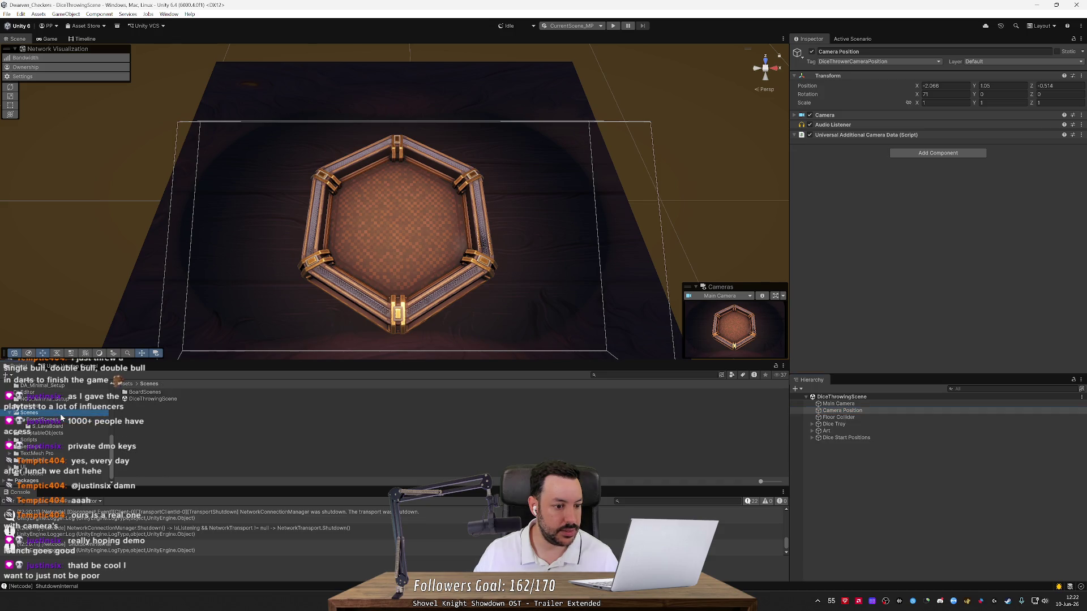
click(145, 399)
double_click(145, 399)
Step: Duplicate the lava board's Main Camera and rename the copy Camera Position
click(843, 418)
key(ctrl+d)
key(F2)
text(Camera Position)
key(Return)
click(855, 61)
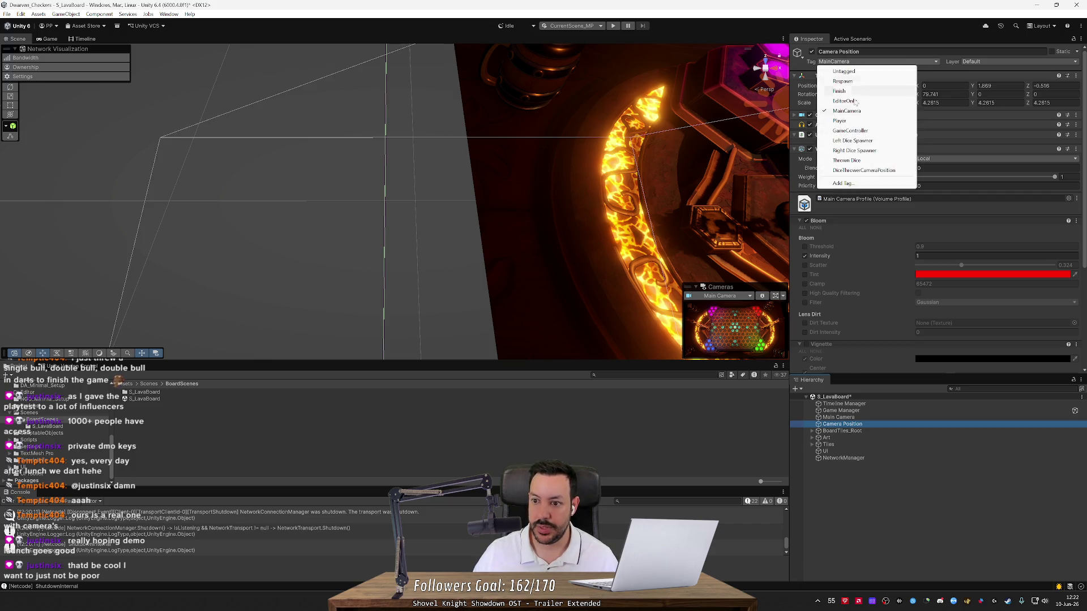
Step: Tag Camera Position DiceThrowerCameraPosition and remove its Camera and Audio Listener components
click(858, 173)
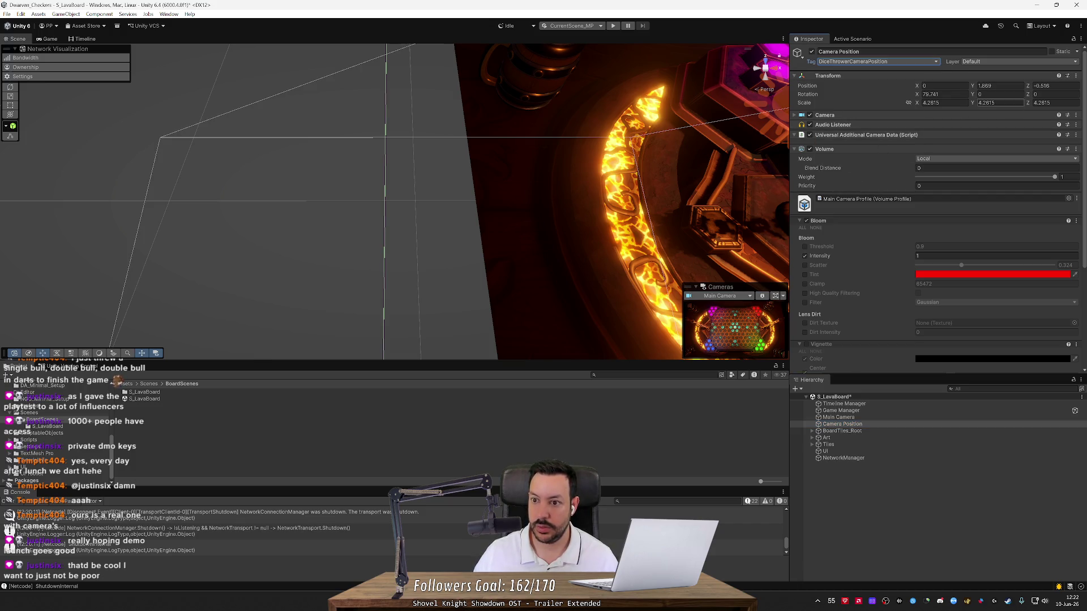
click(1076, 115)
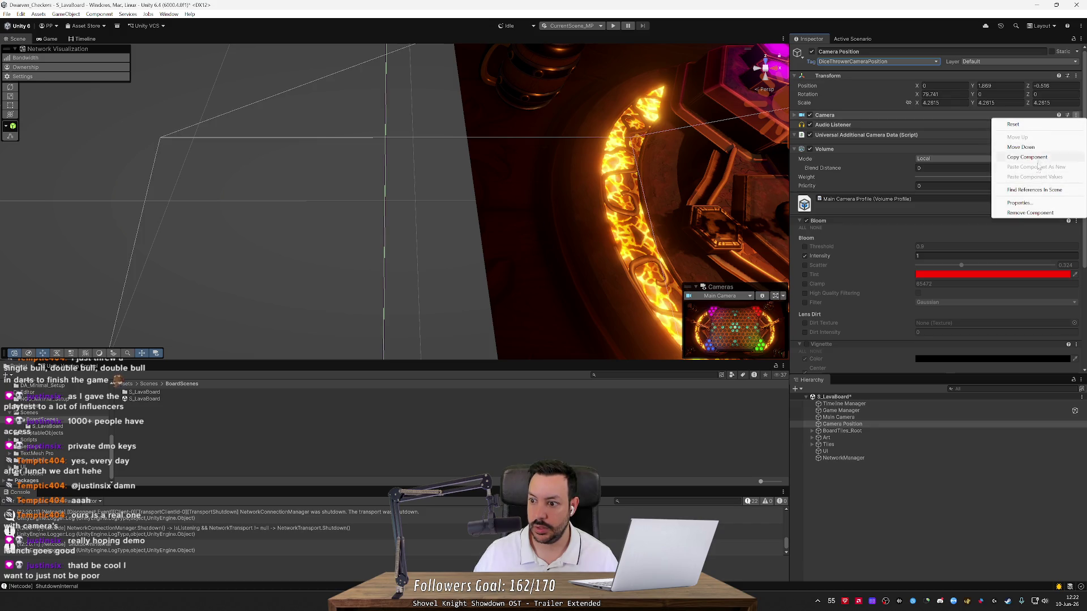
click(1032, 212)
click(1076, 115)
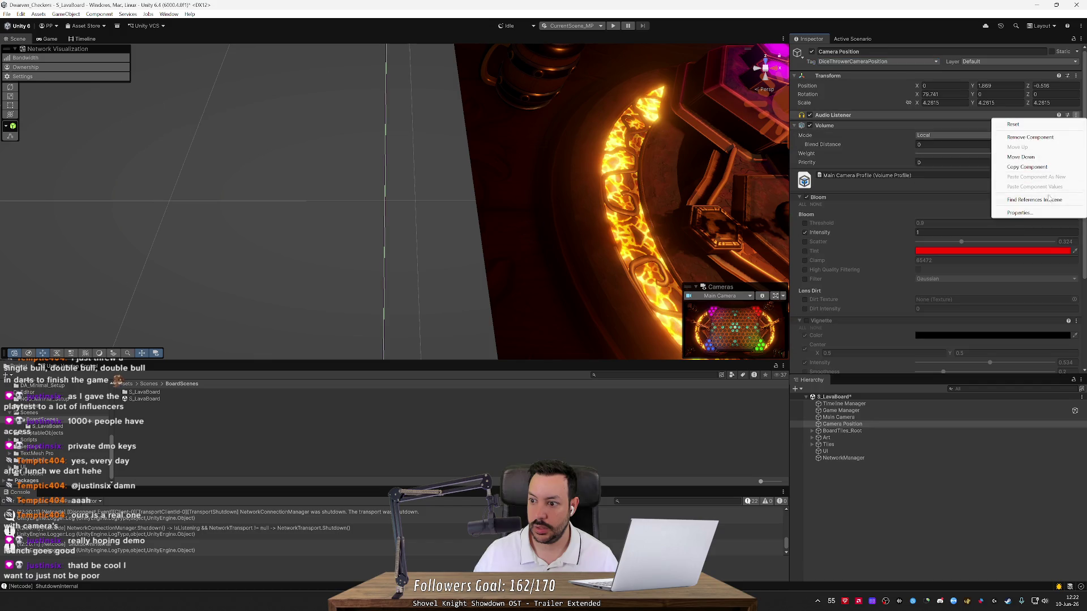
click(1030, 137)
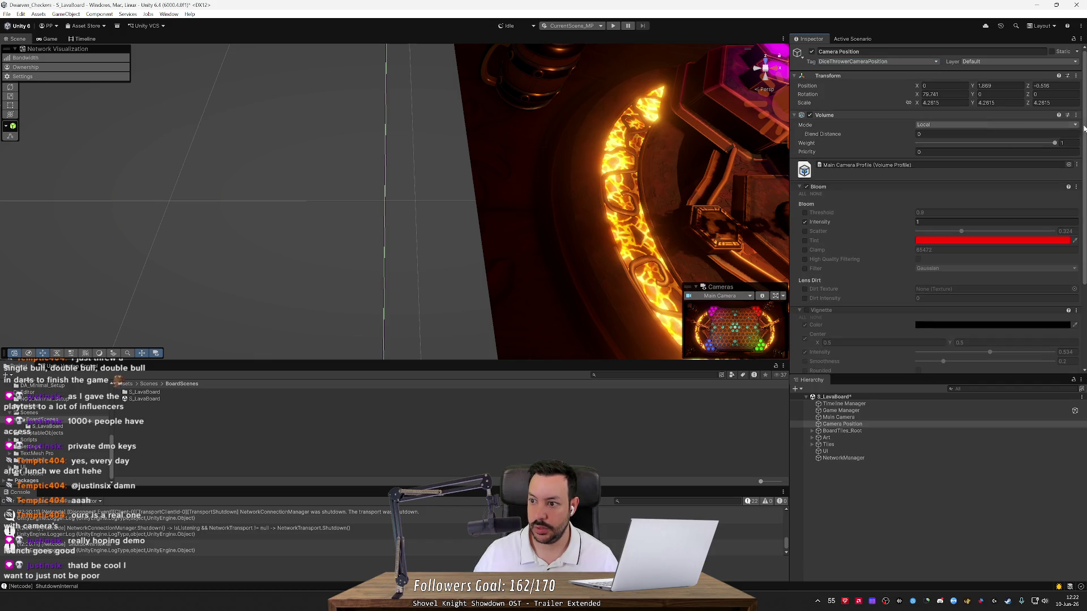
Step: Remove the Volume and Box Collider components, leaving only the Transform
click(1076, 115)
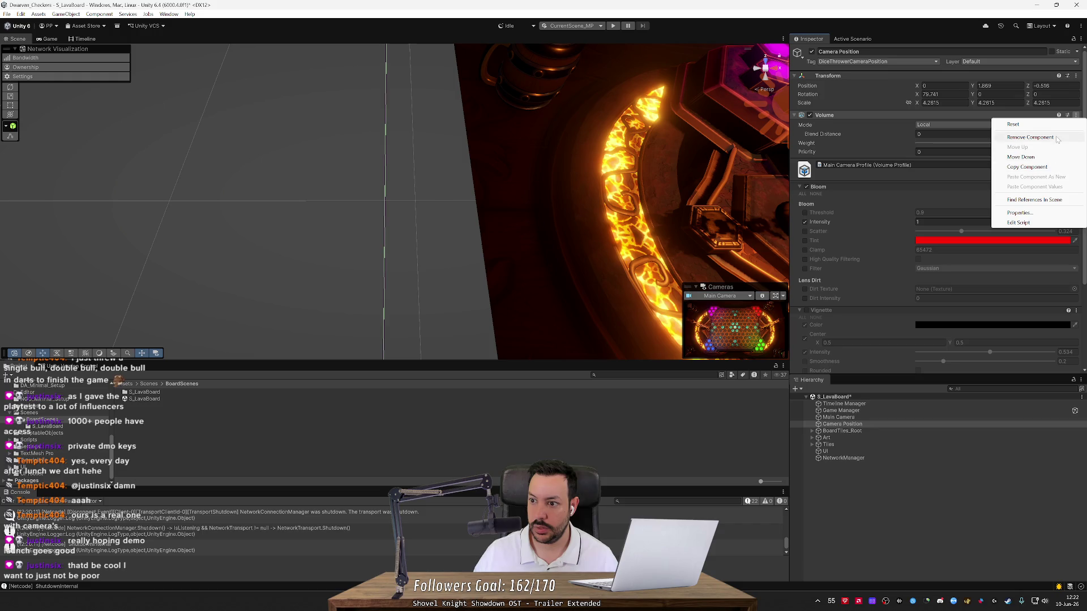
click(1030, 137)
click(1076, 116)
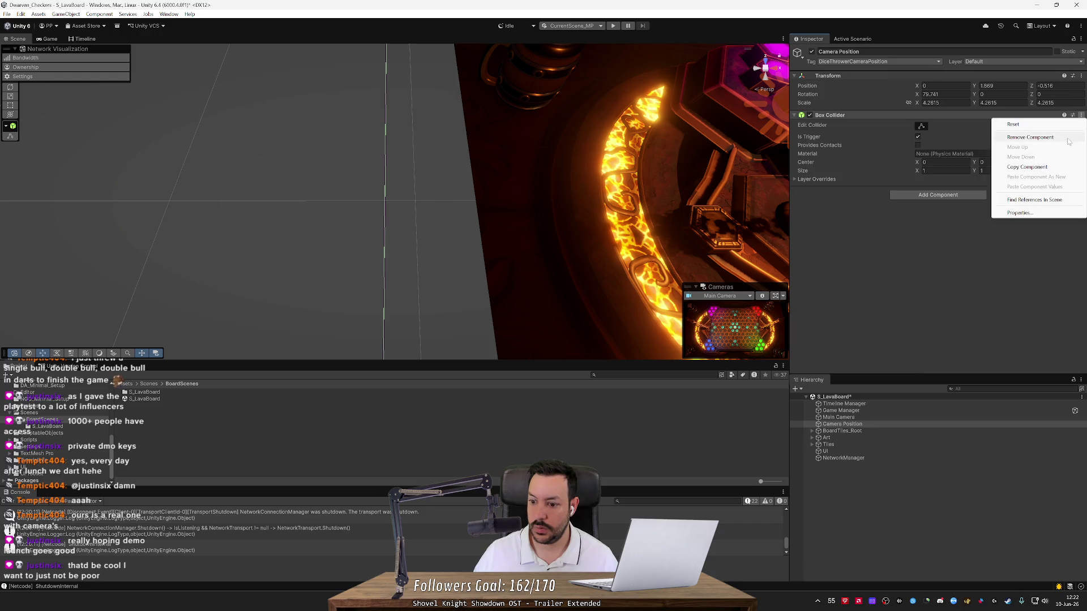
click(1030, 137)
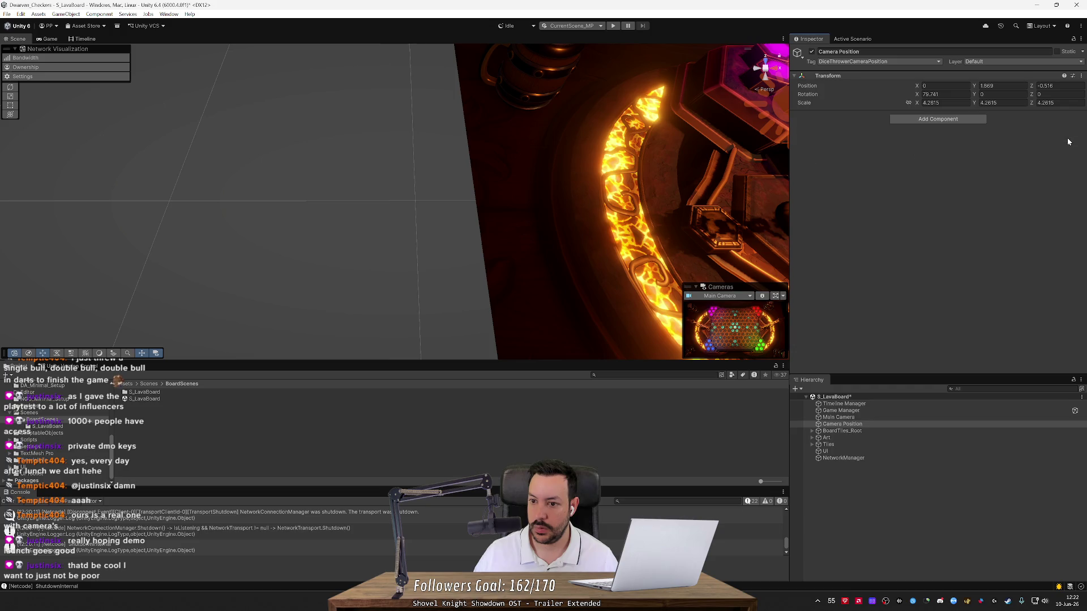
drag(690, 143, 683, 145)
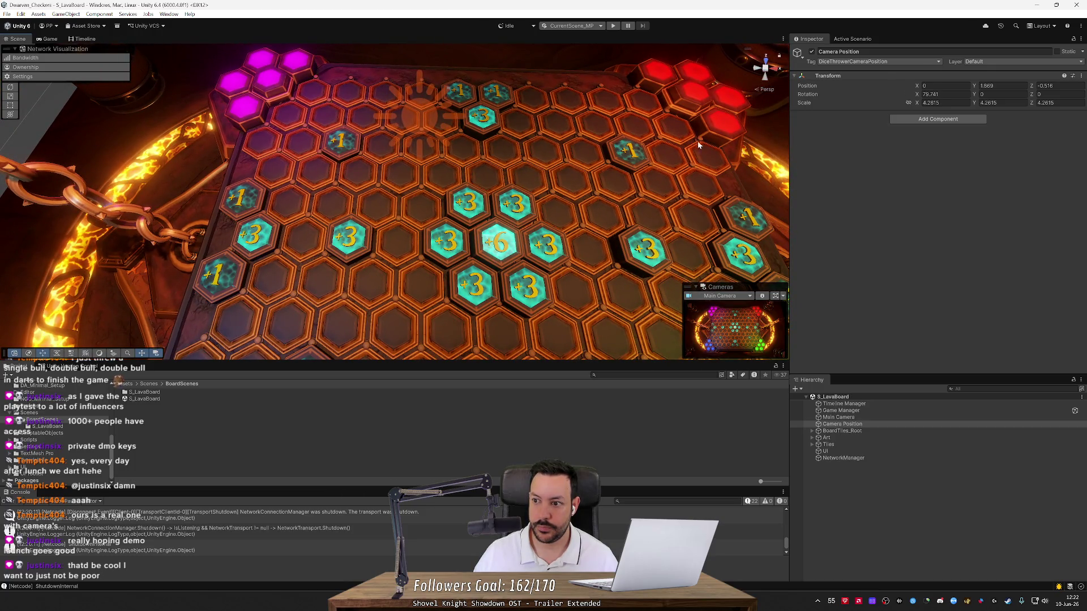
text(1)
Step: Set Scale Y and Z to 1 so the scale reads 1, 1, 1
key(Tab)
text(1)
key(Tab)
text(1)
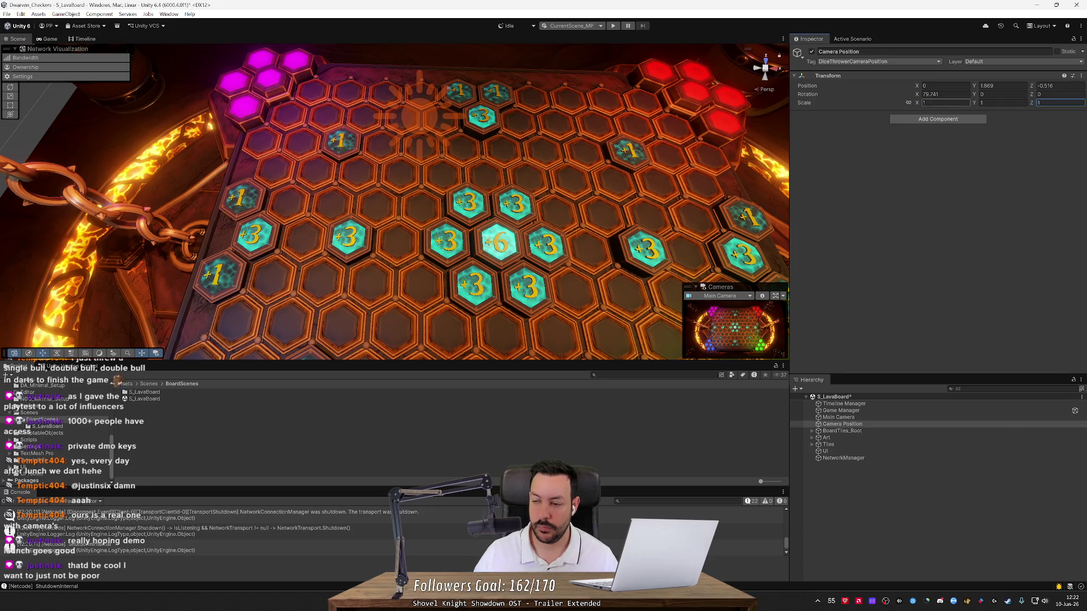
drag(721, 178, 715, 168)
scroll(715, 168, down, 5)
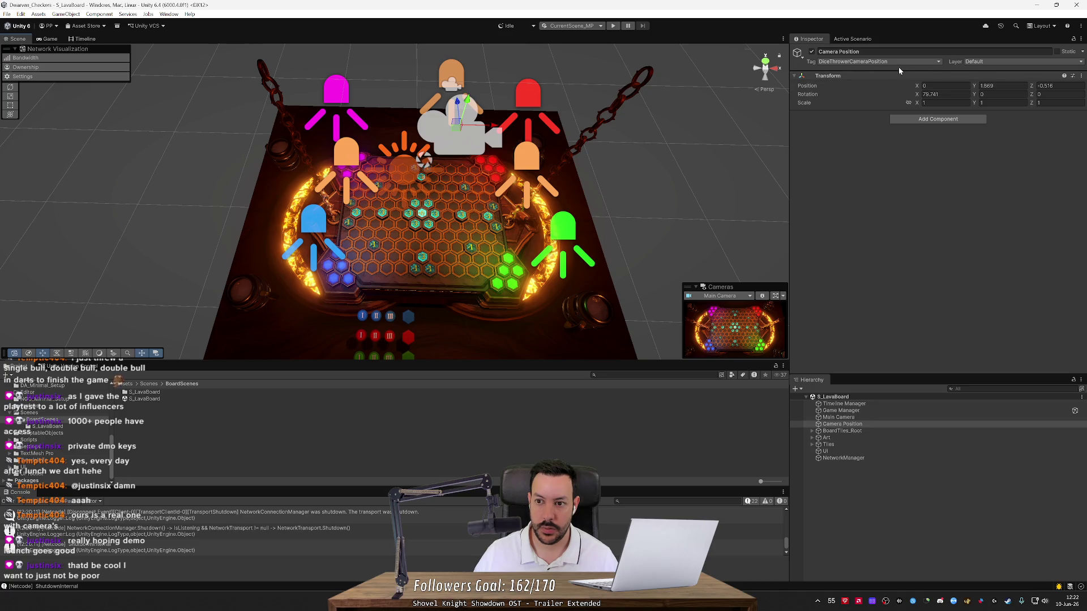
Step: Add a new tag named GameBoardCameraPosition
click(877, 61)
click(838, 181)
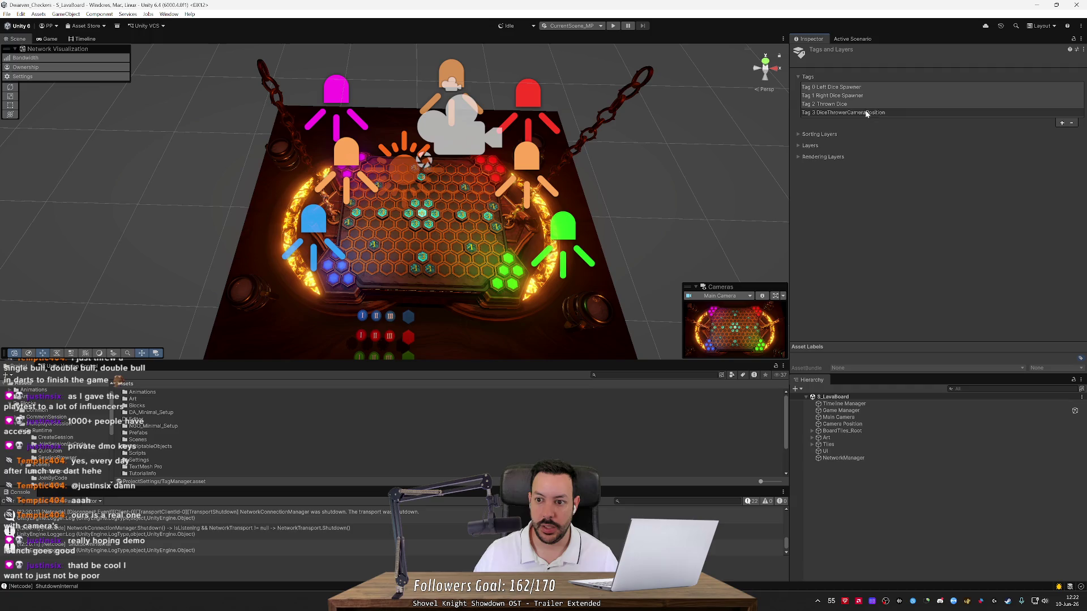
click(1061, 123)
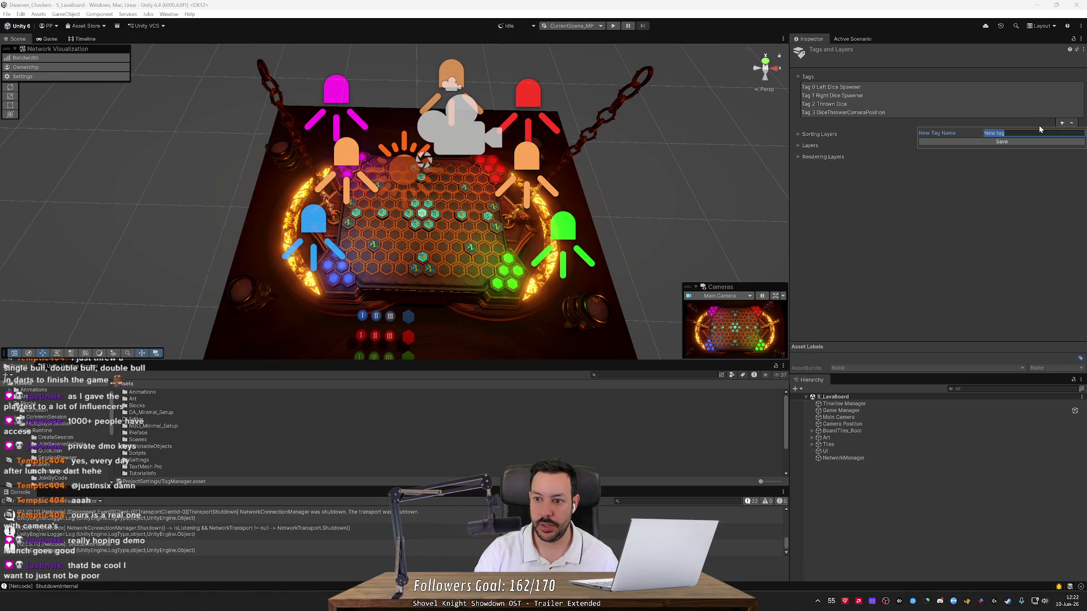
text(GameBoardCameraP)
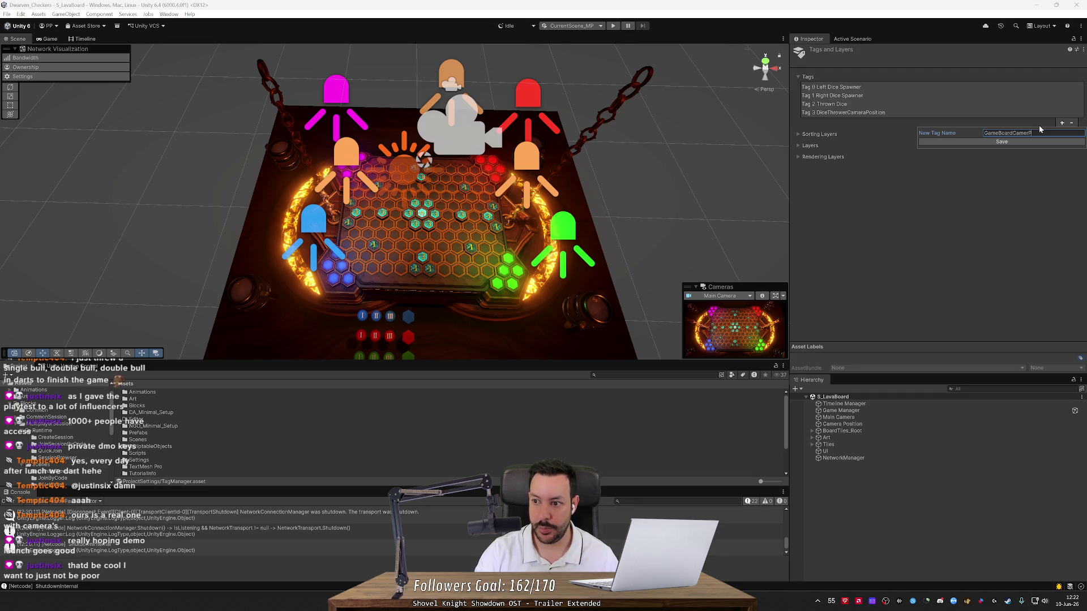
text(osition)
key(Return)
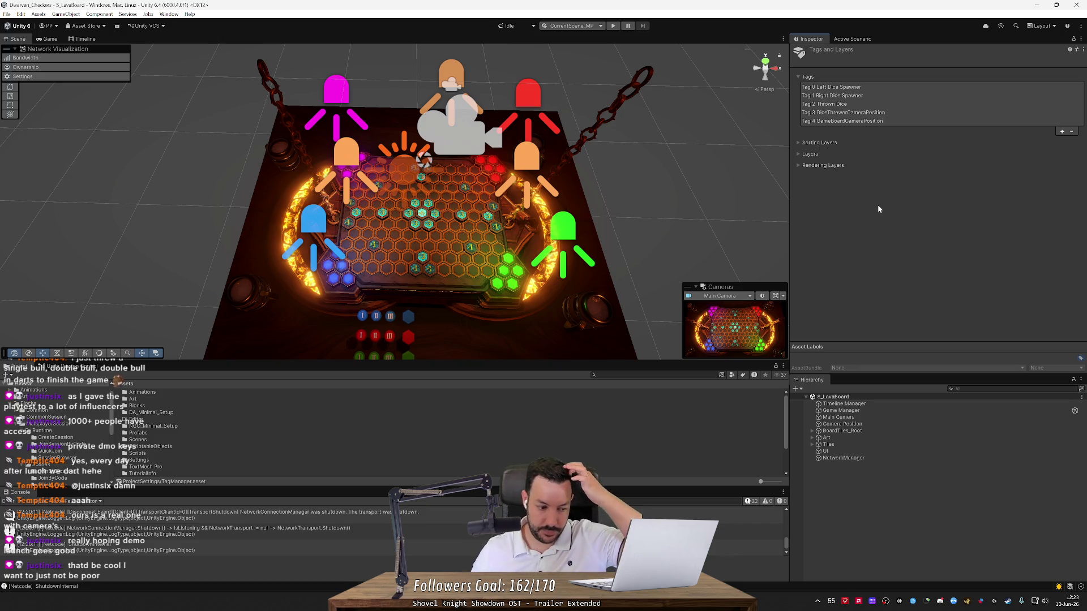
Step: Tag Camera Position as GameBoardCameraPosition, then switch to Rider
click(862, 421)
click(880, 63)
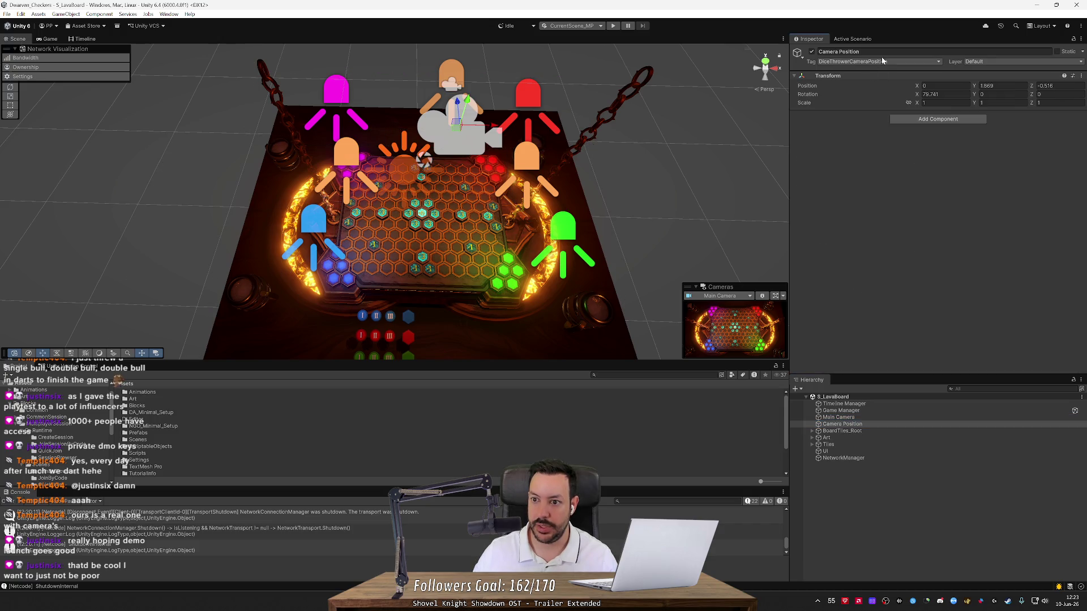
click(863, 180)
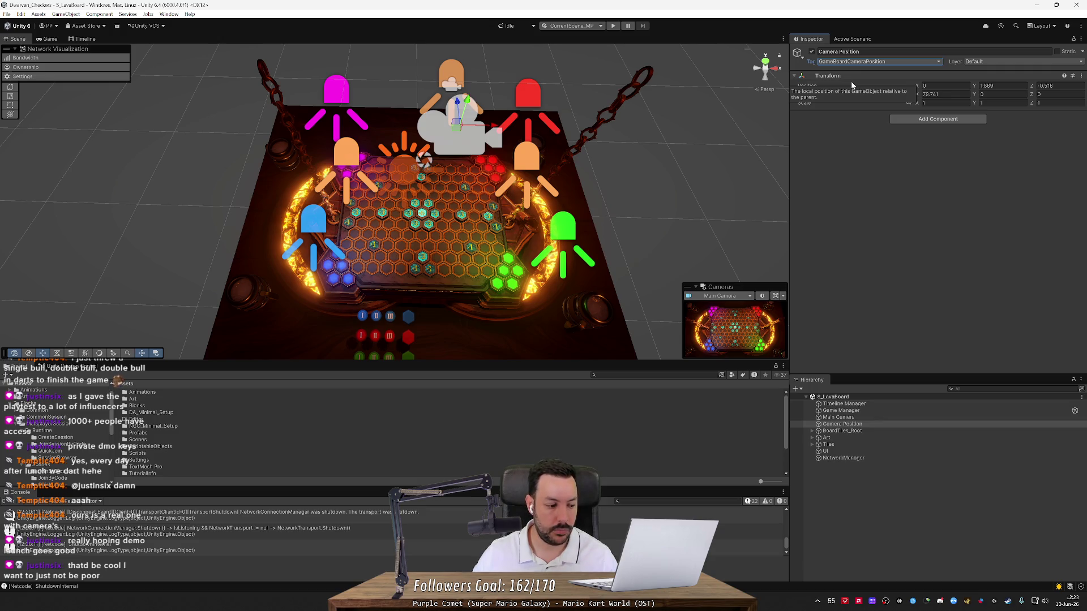
click(853, 144)
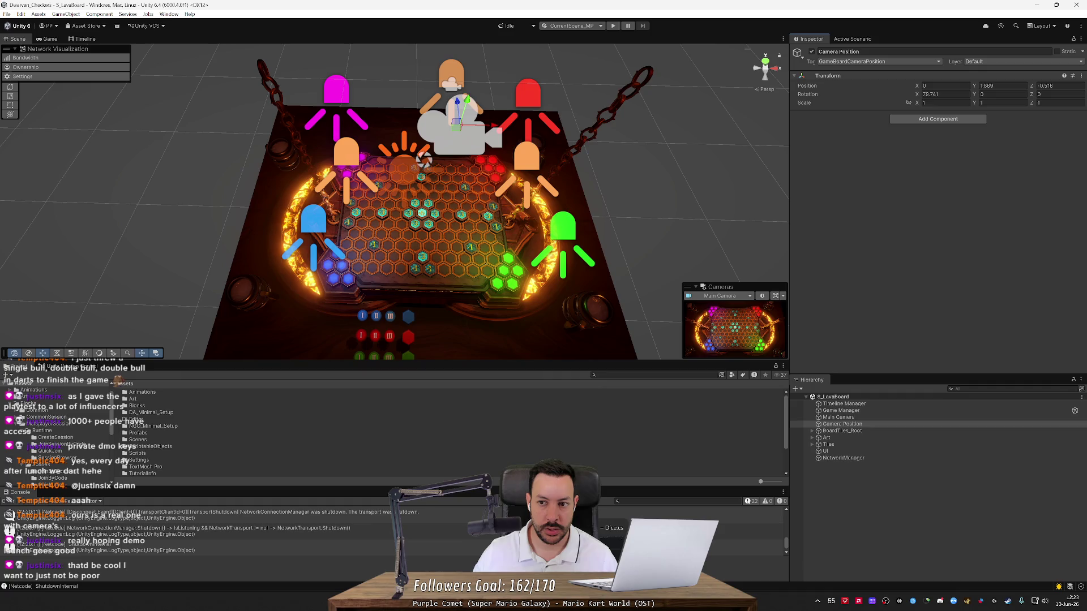
key(alt+Tab)
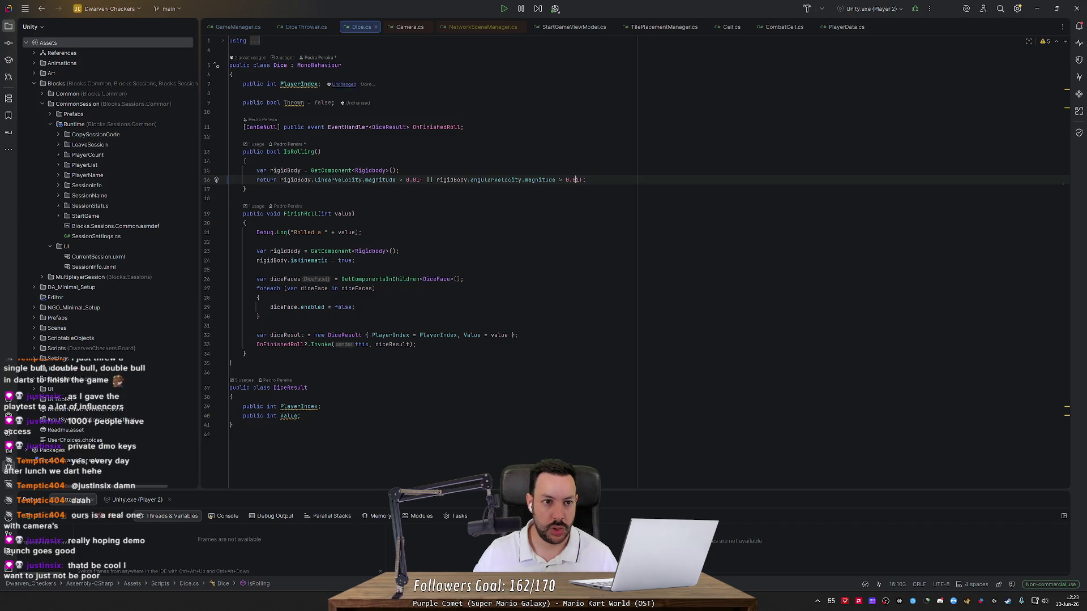
Step: Show DiceThrower.cs, close unneeded script tabs, and glance through GameManager.cs
click(307, 27)
middle_click(356, 26)
middle_click(358, 27)
middle_click(359, 27)
middle_click(359, 26)
middle_click(359, 27)
middle_click(358, 26)
middle_click(359, 27)
middle_click(359, 26)
key(ctrl+Tab)
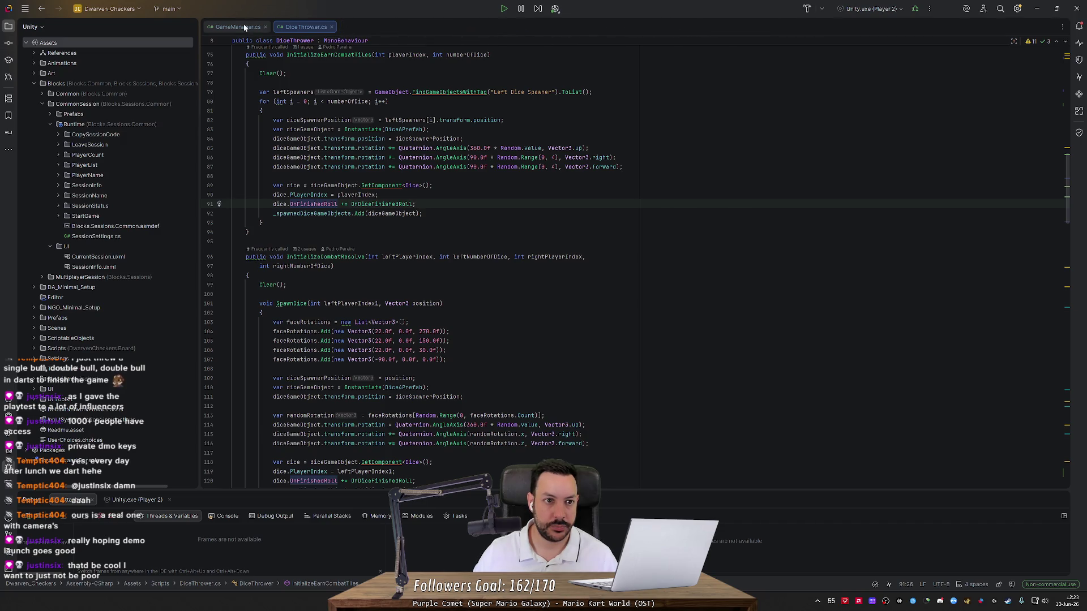
drag(1068, 146, 1062, 504)
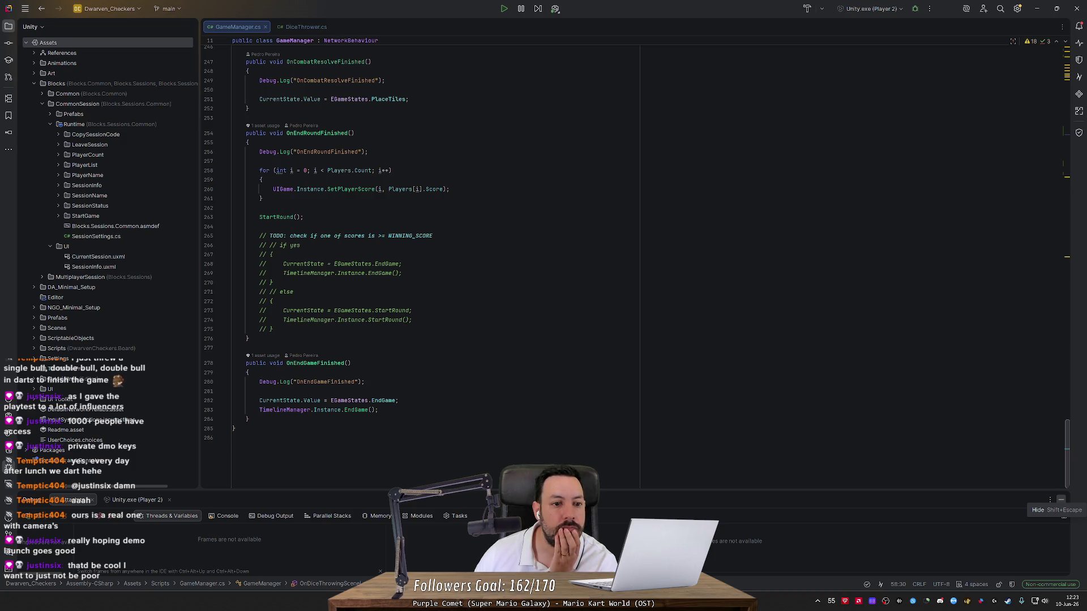
Step: Back in DiceThrower.cs, place the cursor at the else branch below the TODO comment
key(ctrl+Tab)
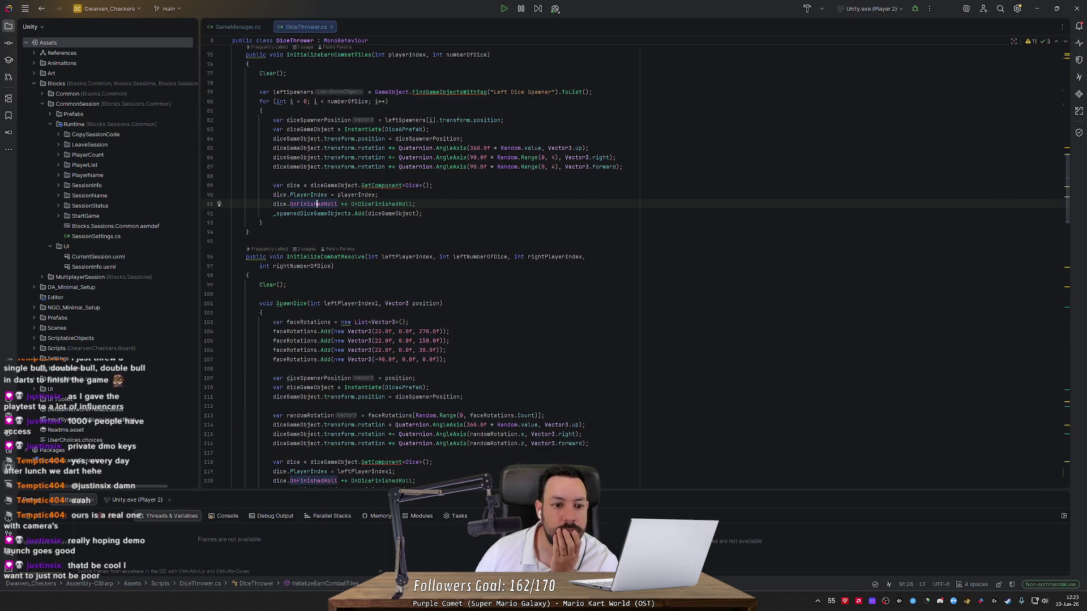
scroll(1074, 156, up, 10)
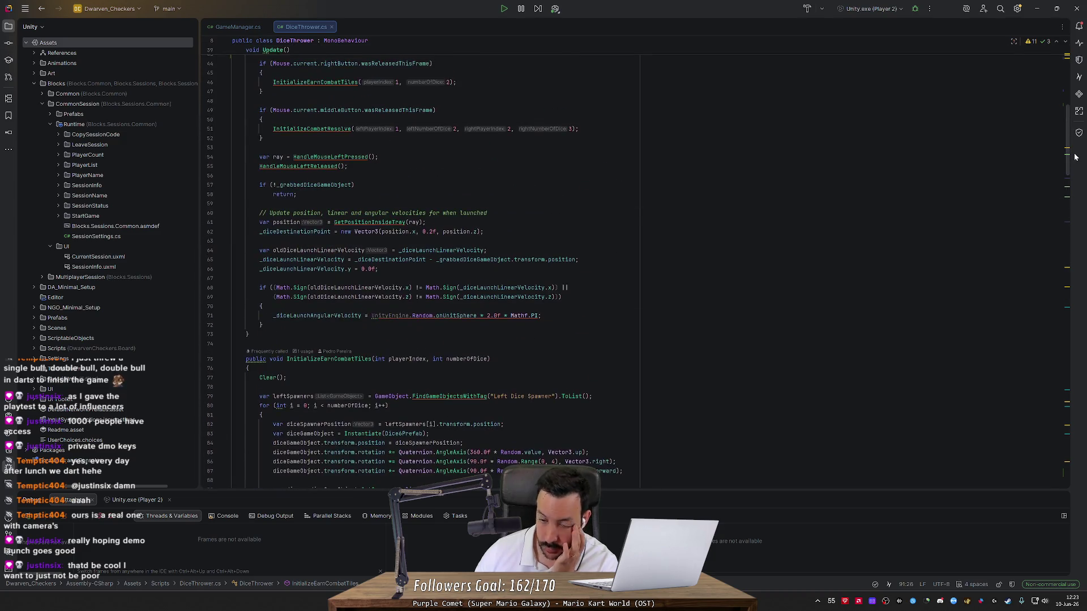
scroll(1058, 72, up, 10)
scroll(1059, 72, down, 20)
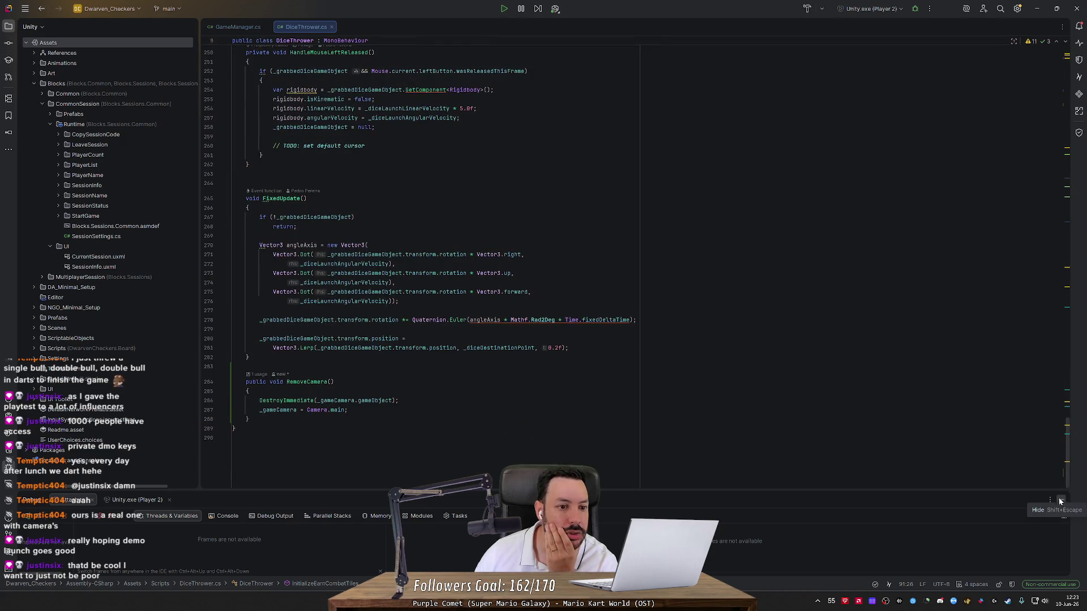
scroll(1061, 501, up, 9)
scroll(422, 266, up, 20)
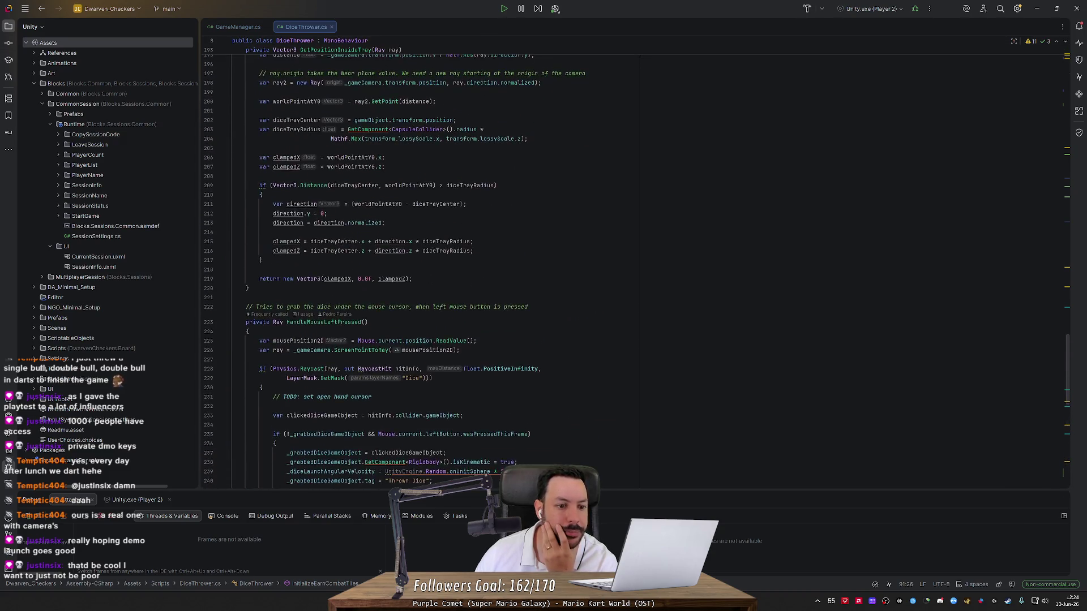
scroll(421, 266, up, 7)
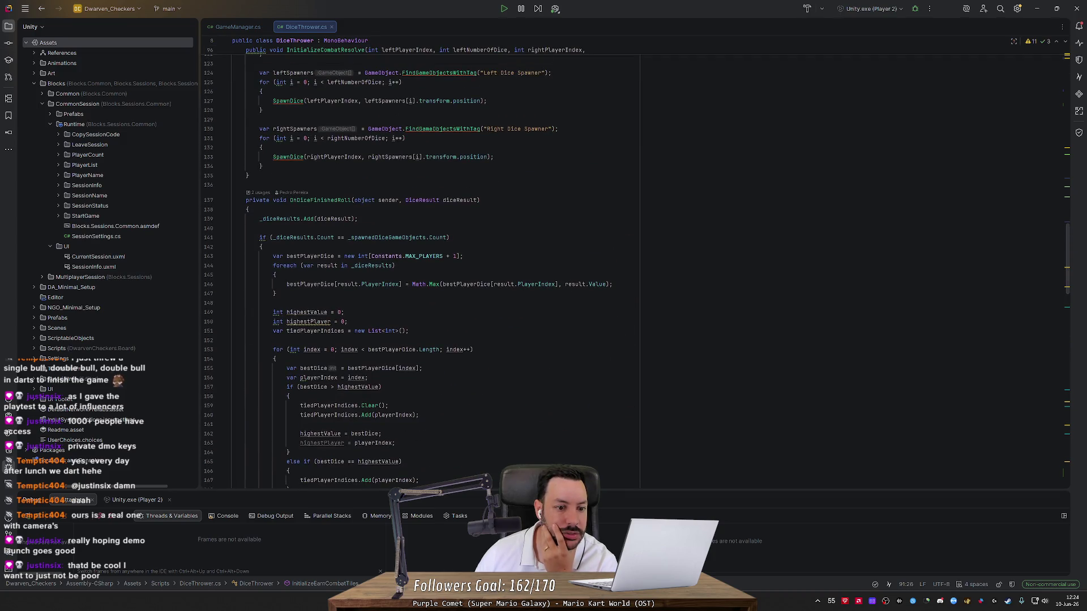
scroll(422, 266, down, 10)
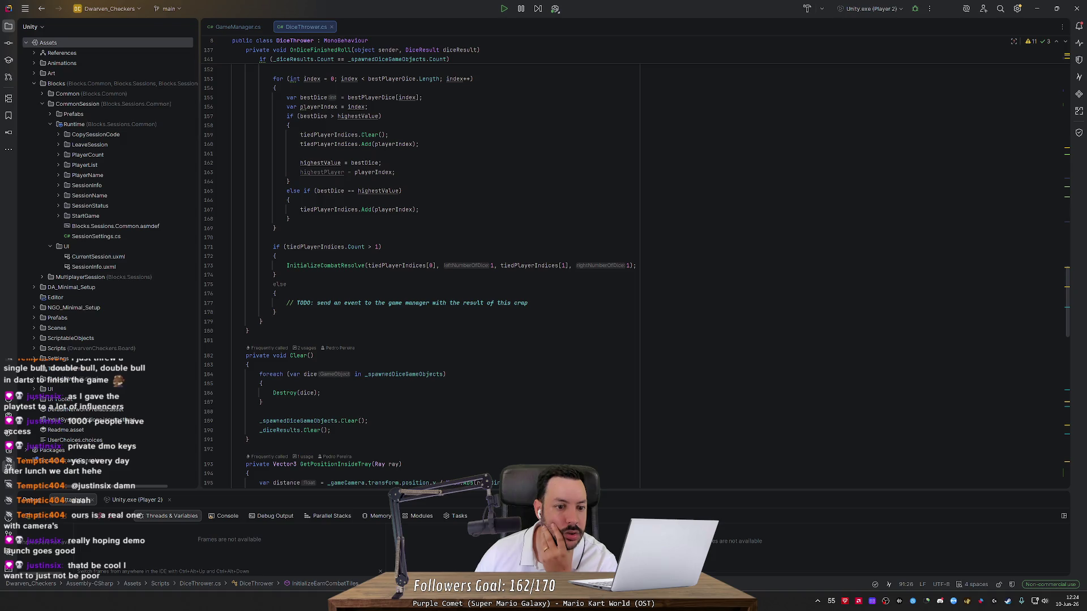
click(275, 312)
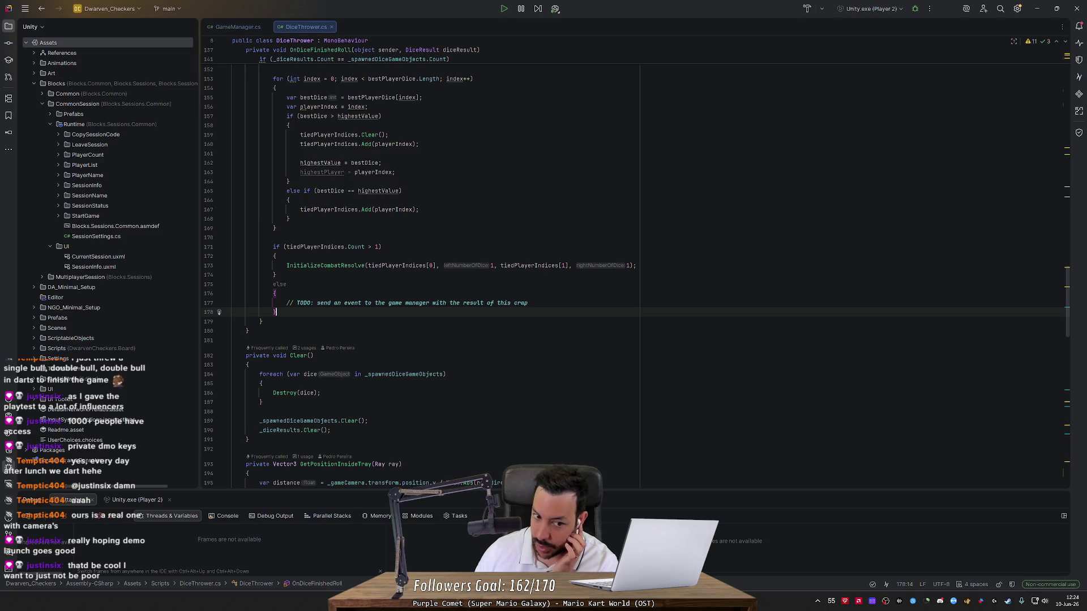
click(275, 293)
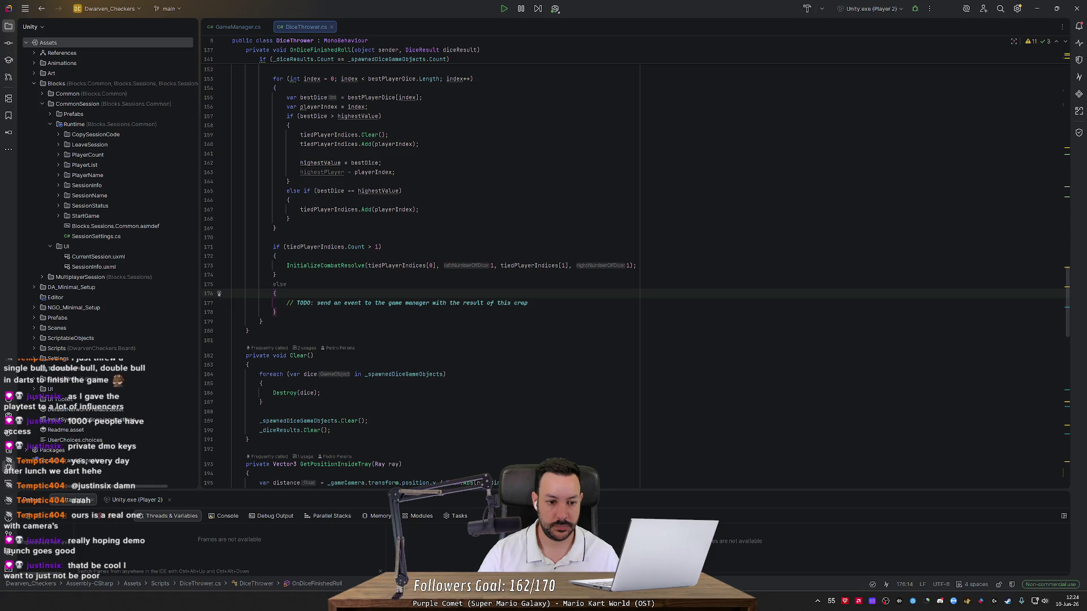
Step: Switch to GameManager.cs with the cursor after OnEndGameFinished()
scroll(430, 276, up, 10)
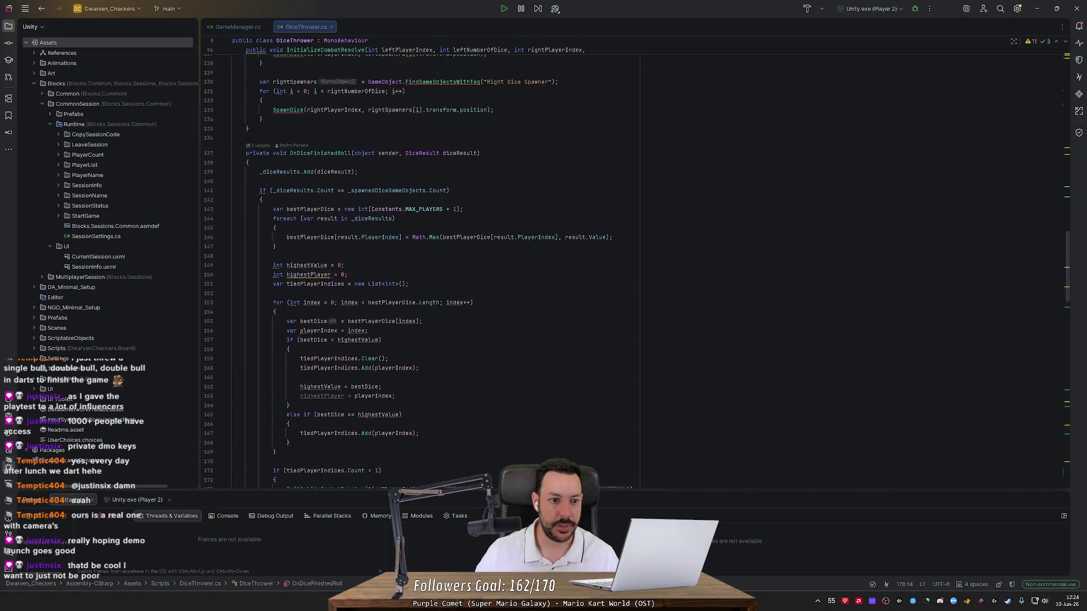
key(ctrl+Tab)
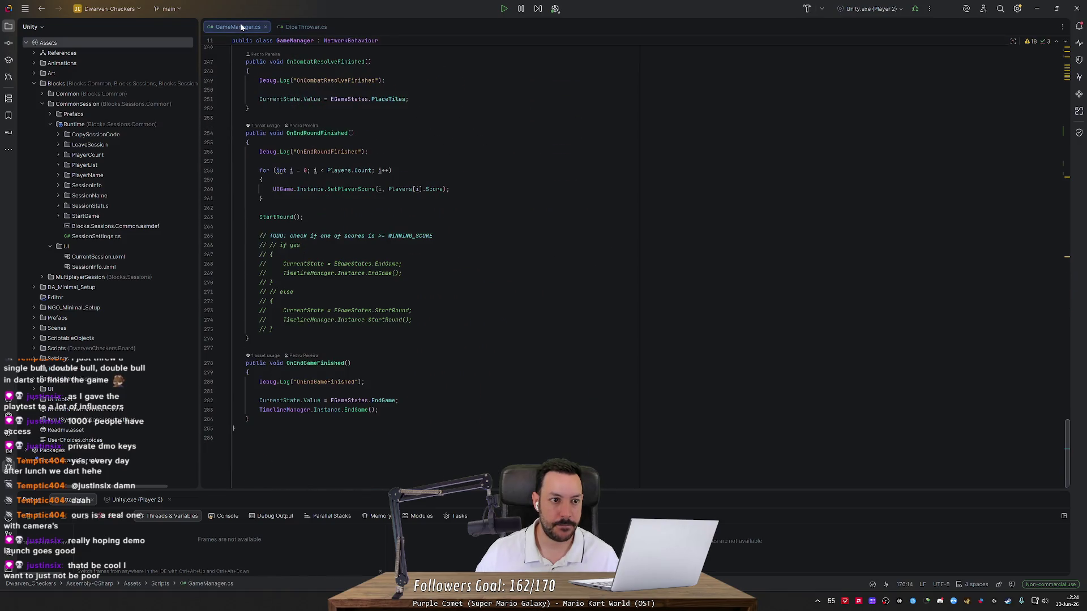
click(248, 419)
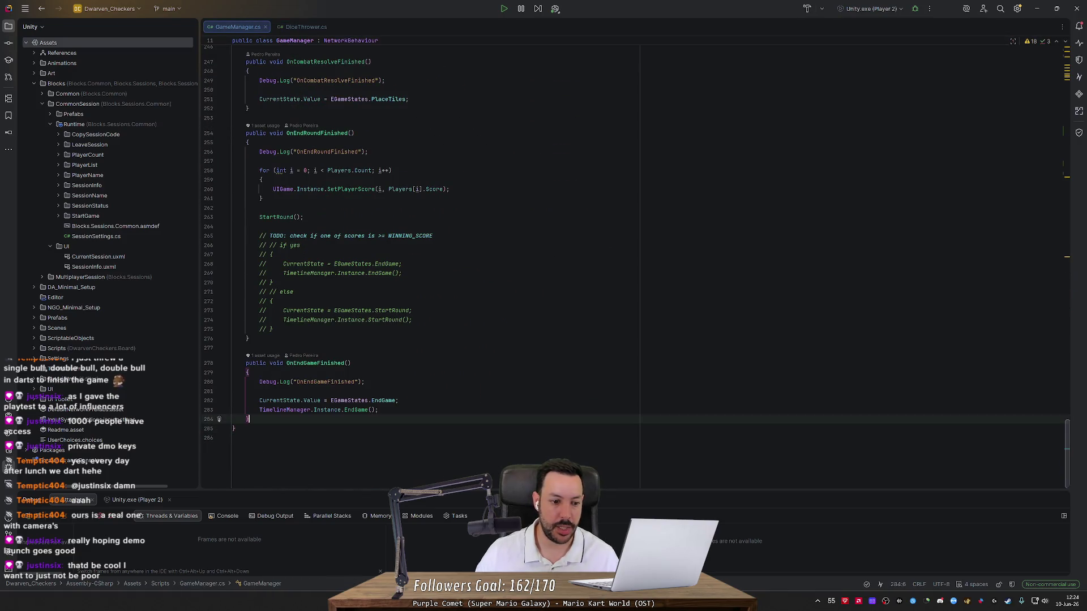
Step: Add an empty public void MoveCameraToDiceTray() method below OnEndGameFinished
key(Return)
key(Return)
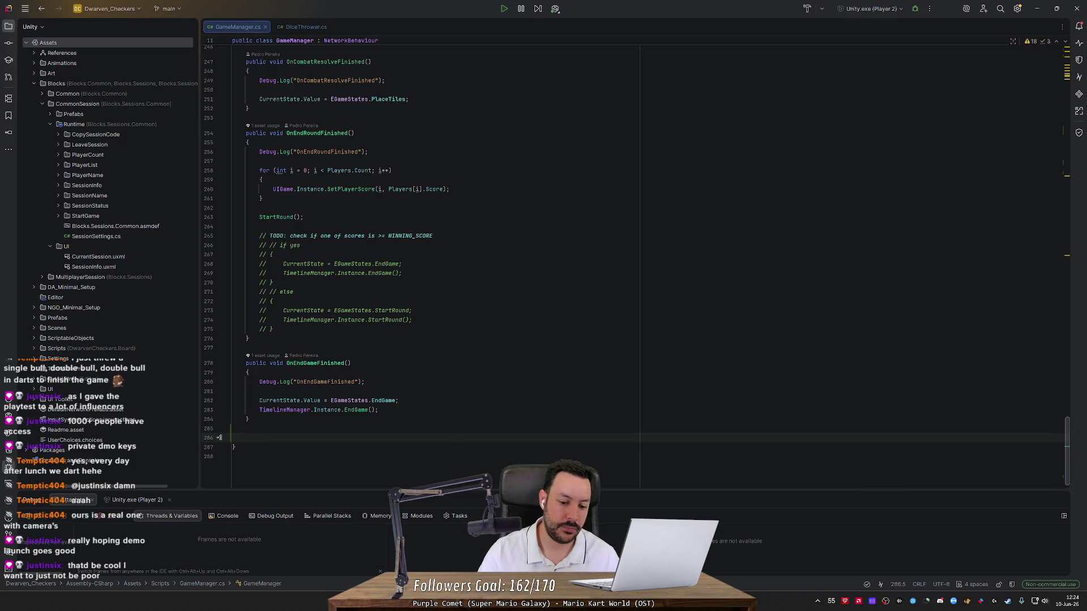
text(public void )
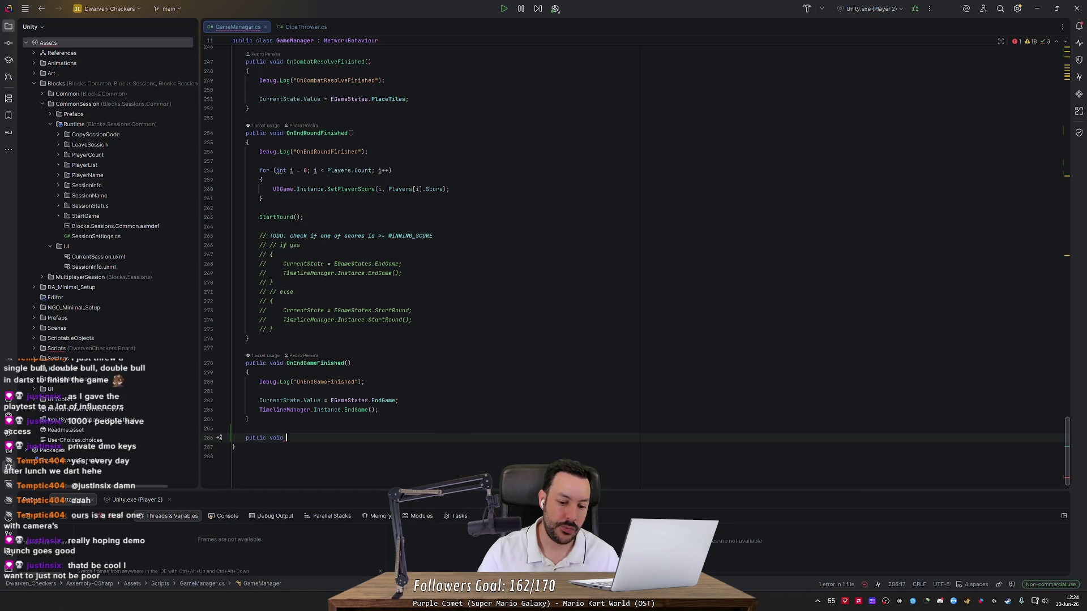
text(MoveCameraT)
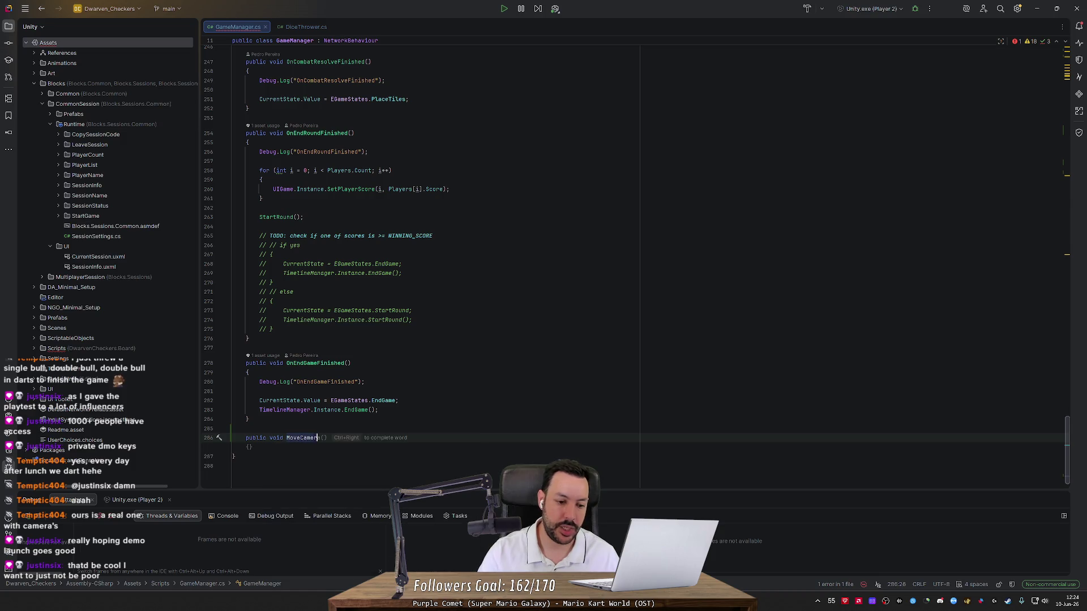
text(o)
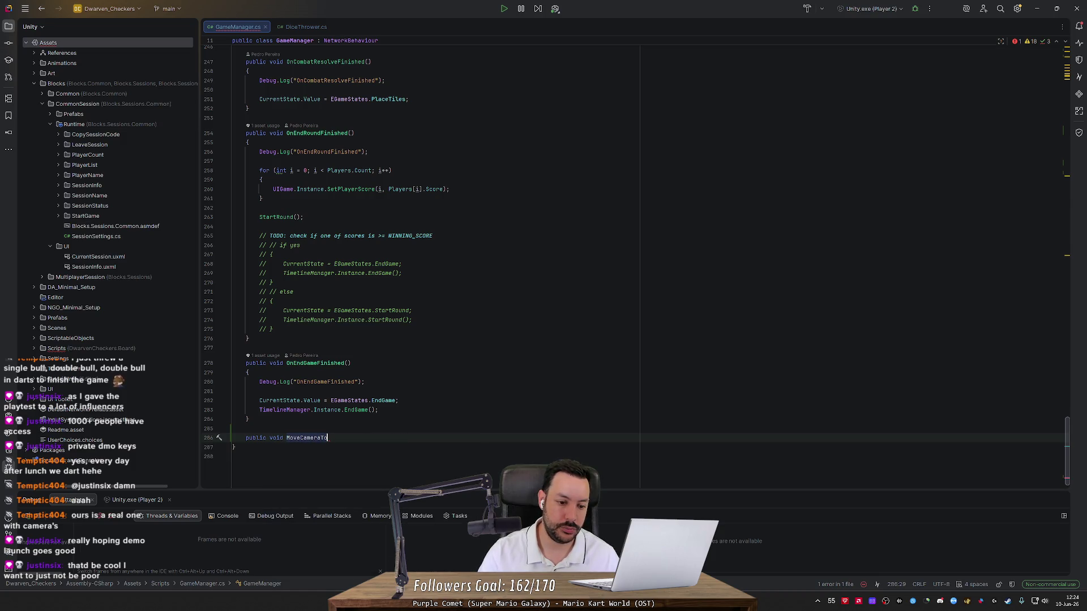
text(DiceT)
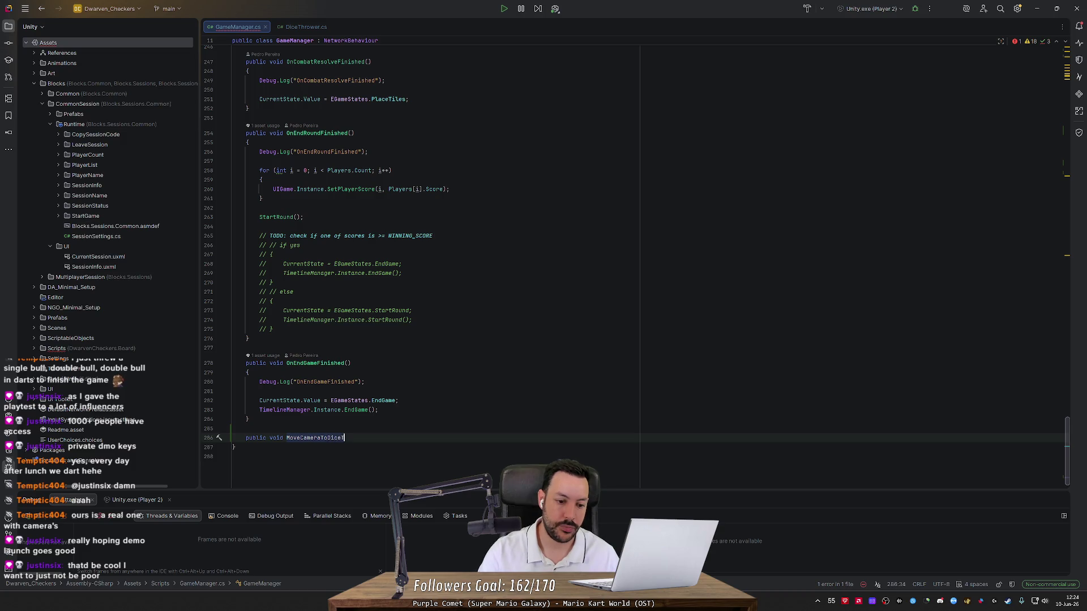
text(ray())
key(Return)
text({)
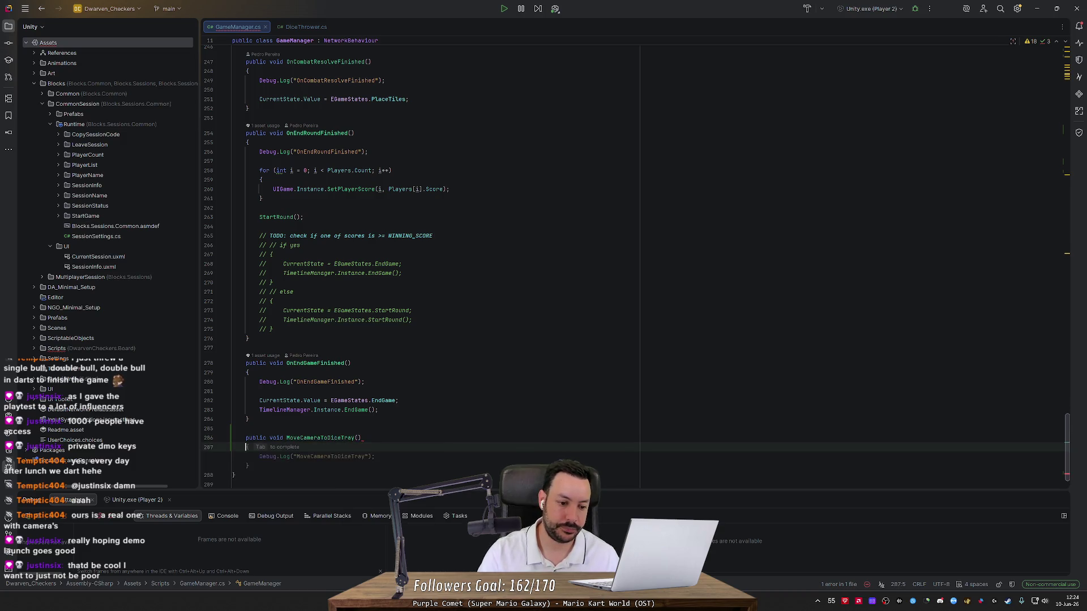
key(Return)
key(Down)
Step: Add MoveCameraToGameBoard() with a FindbyTag call begun, then search all files for 'Tag'
key(Return)
key(Return)
text(public v)
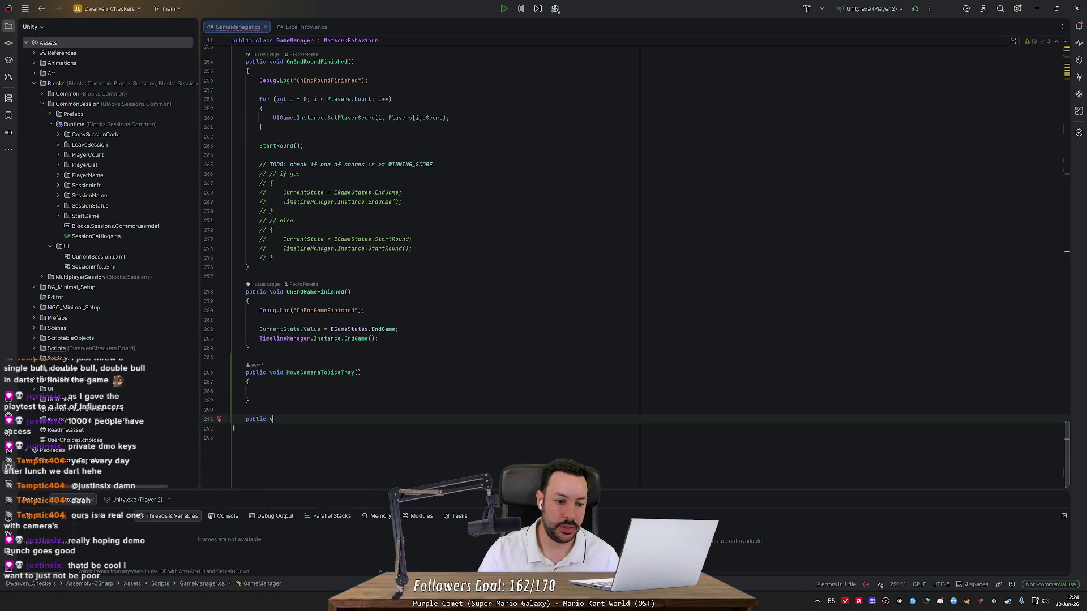
text(oid MoveCameraT)
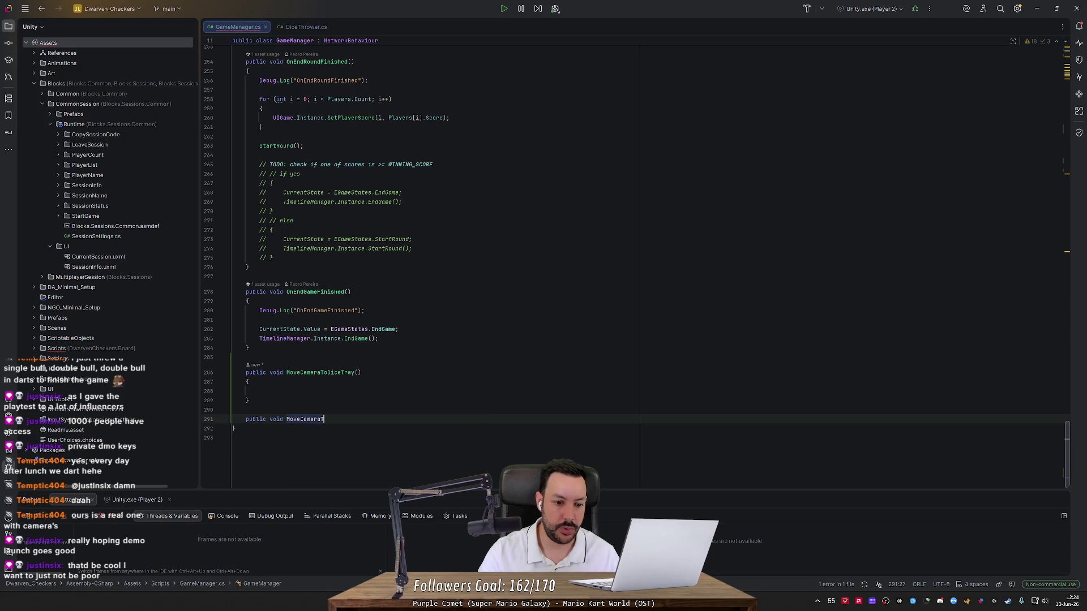
text(oGameBoard())
key(Return)
text({)
key(Return)
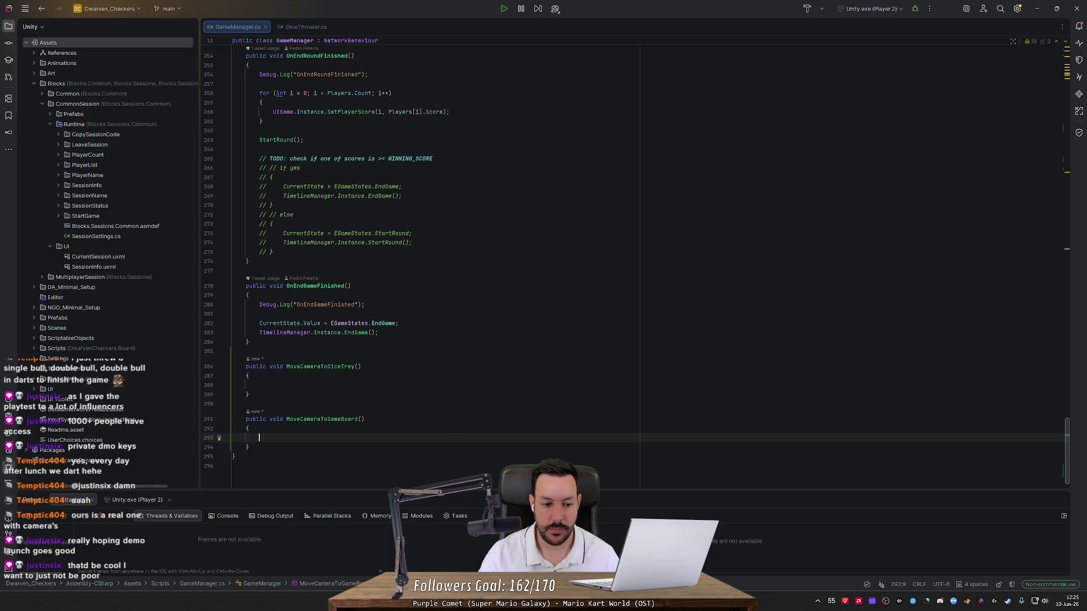
text(fid)
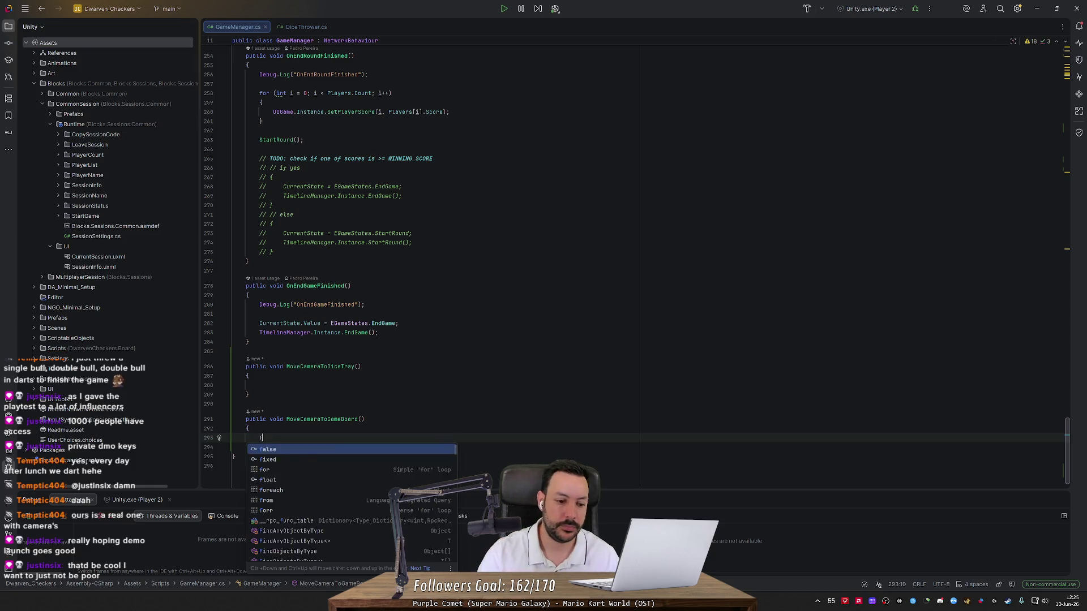
key(BackSpace)
text(ndbytag)
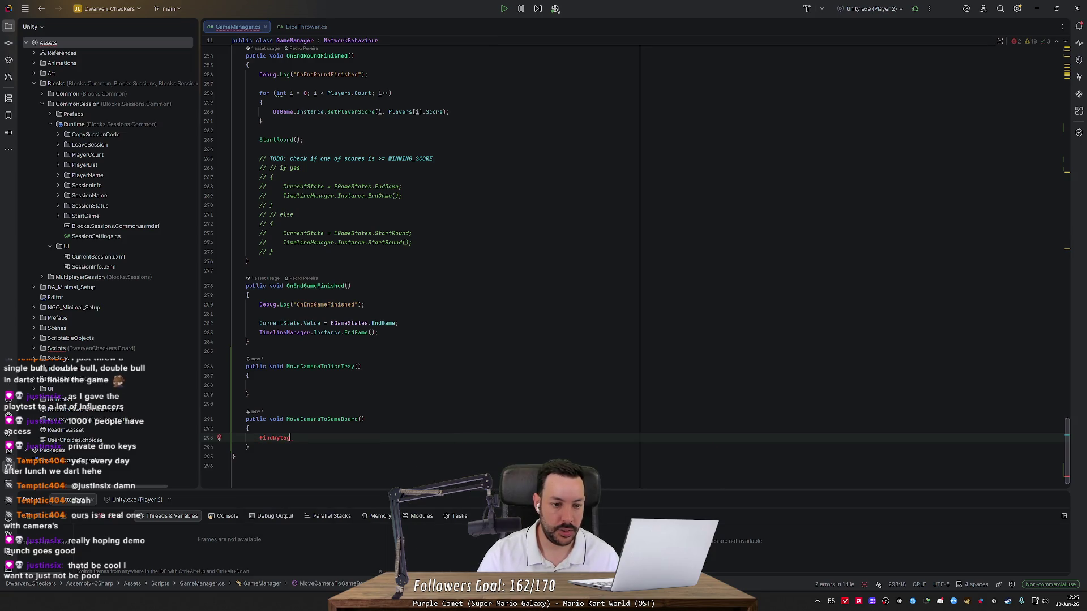
key(ctrl+shift+f)
text(Tag)
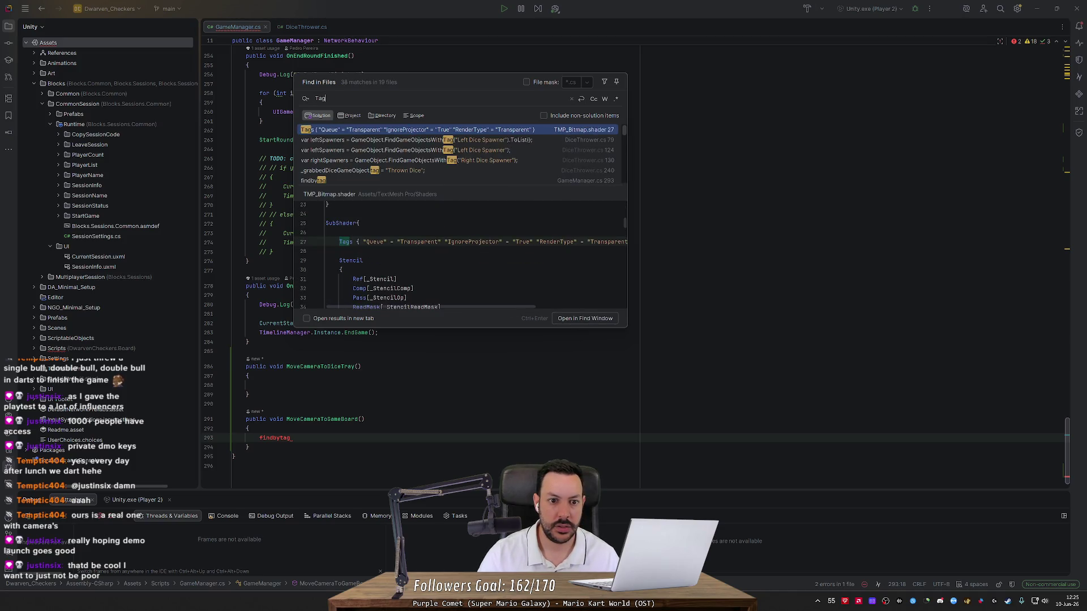
Step: Open DiceThrower.cs at its tag lookup and select the left spawner lookup line
click(405, 150)
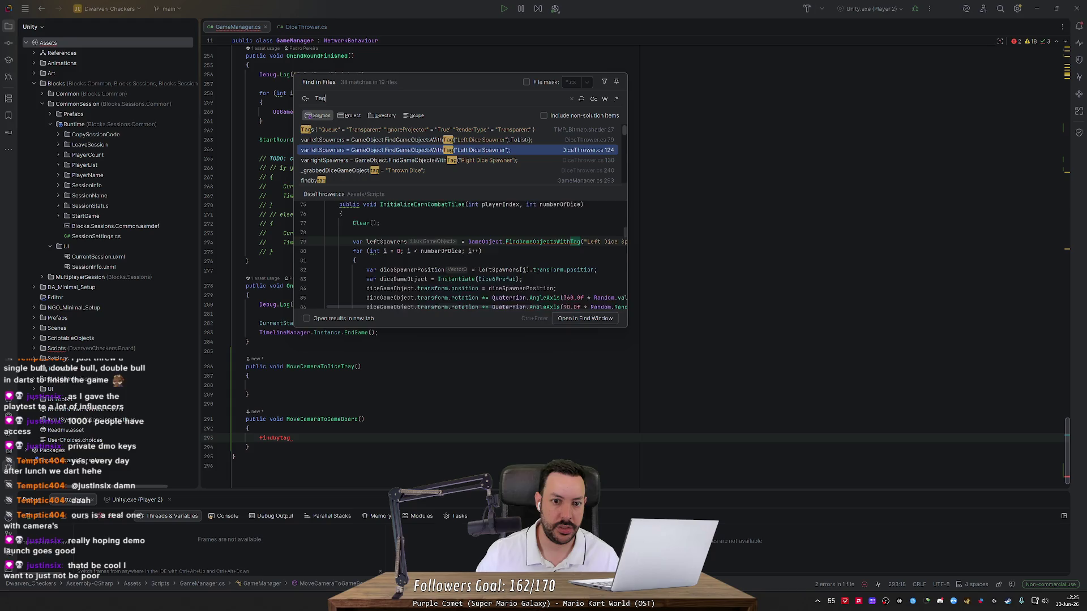
key(Return)
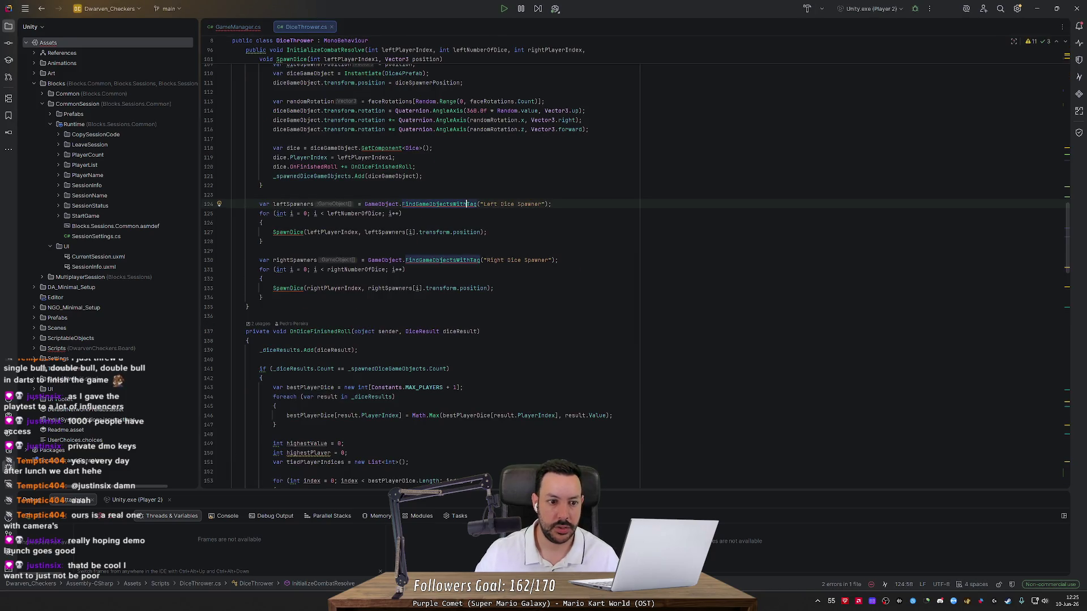
triple_click(519, 204)
key(ctrl+c)
drag(1067, 226, 1082, 490)
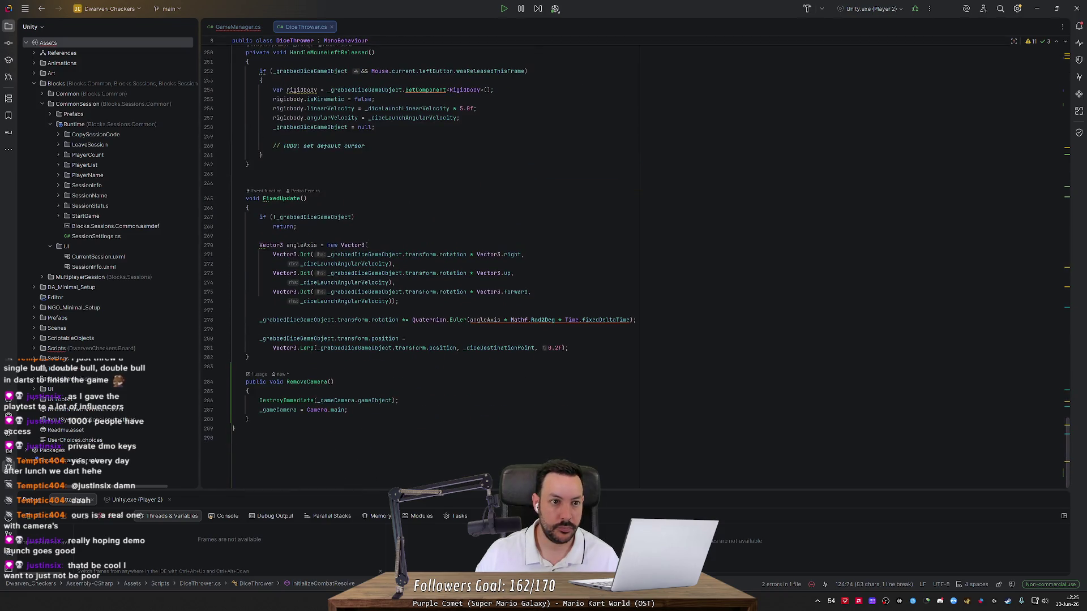
Step: Paste the lookup line into MoveCameraToDiceTray and switch its tag to DiceThrowerCameraPosition
click(238, 26)
click(249, 375)
key(Return)
key(ctrl+v)
click(496, 348)
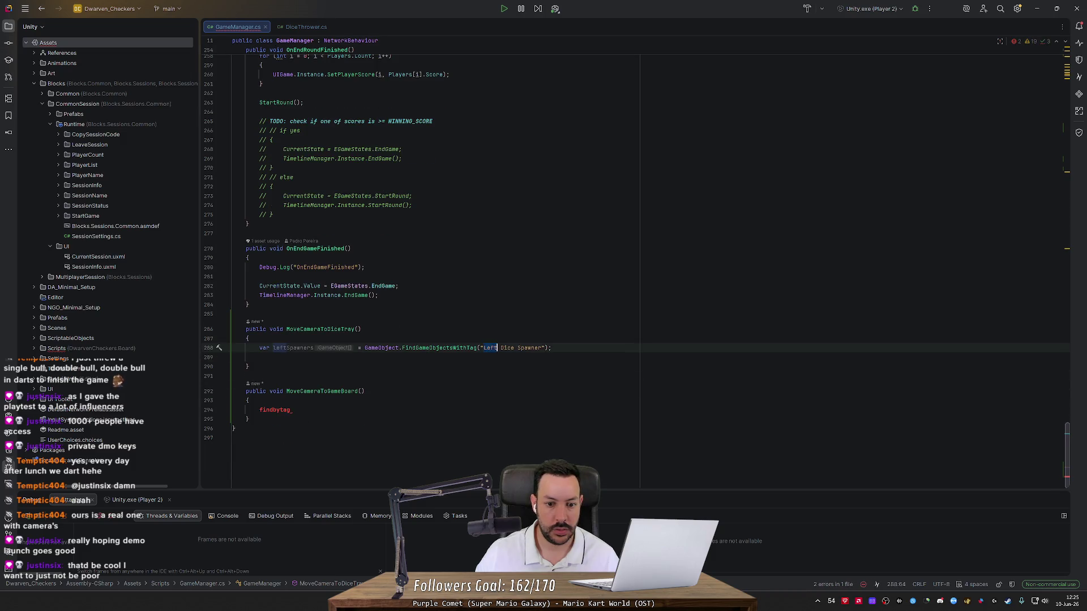
key(ctrl+w)
key(BackSpace)
key(ctrl+space)
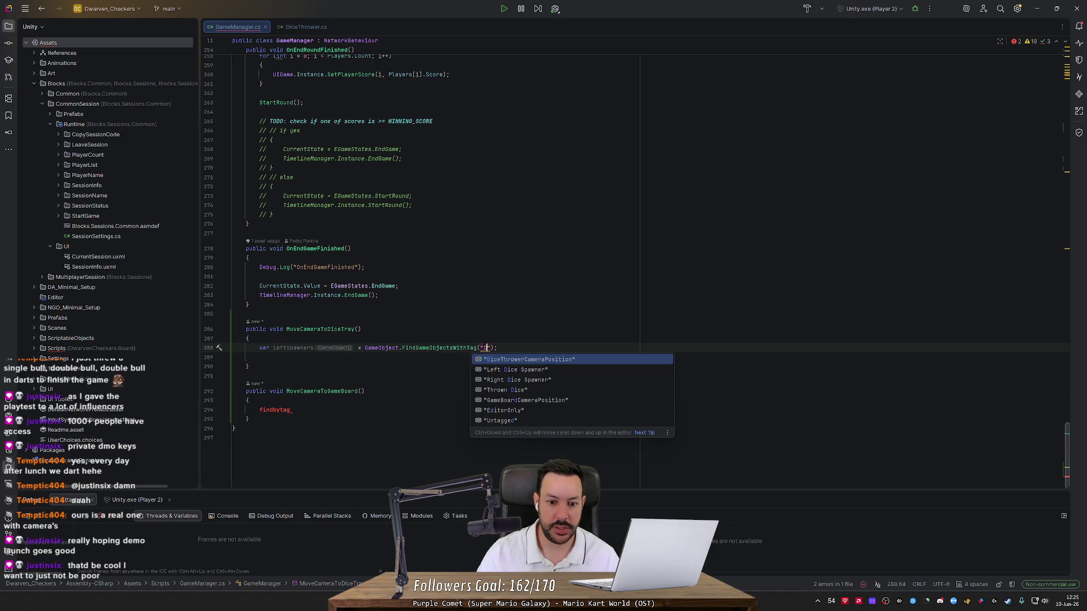
key(Return)
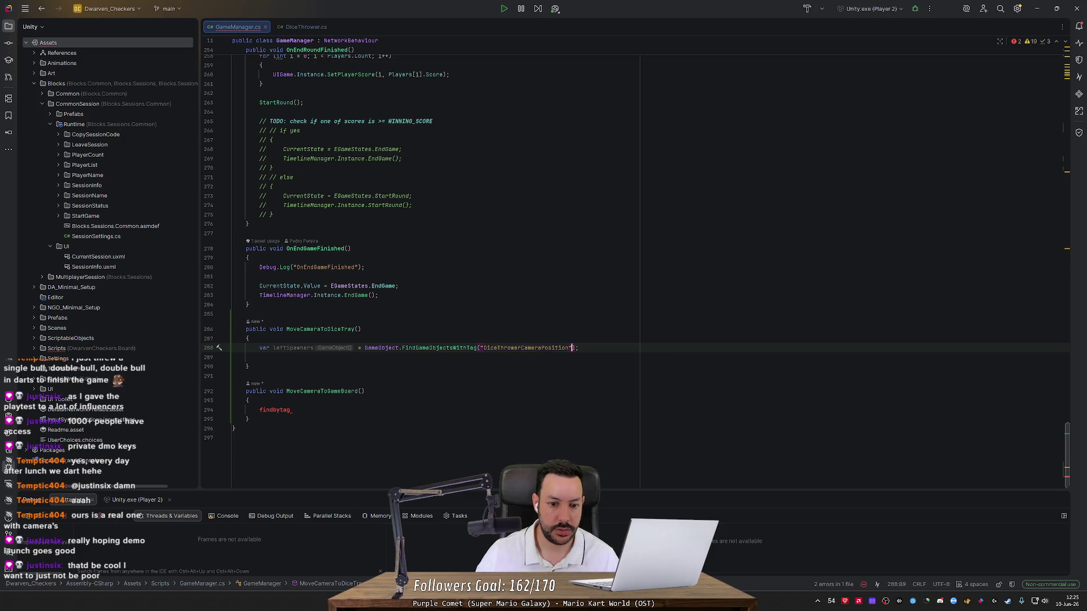
Step: Append .First(); to the DiceThrowerCameraPosition lookup line
key(Down)
key(Up)
key(Up)
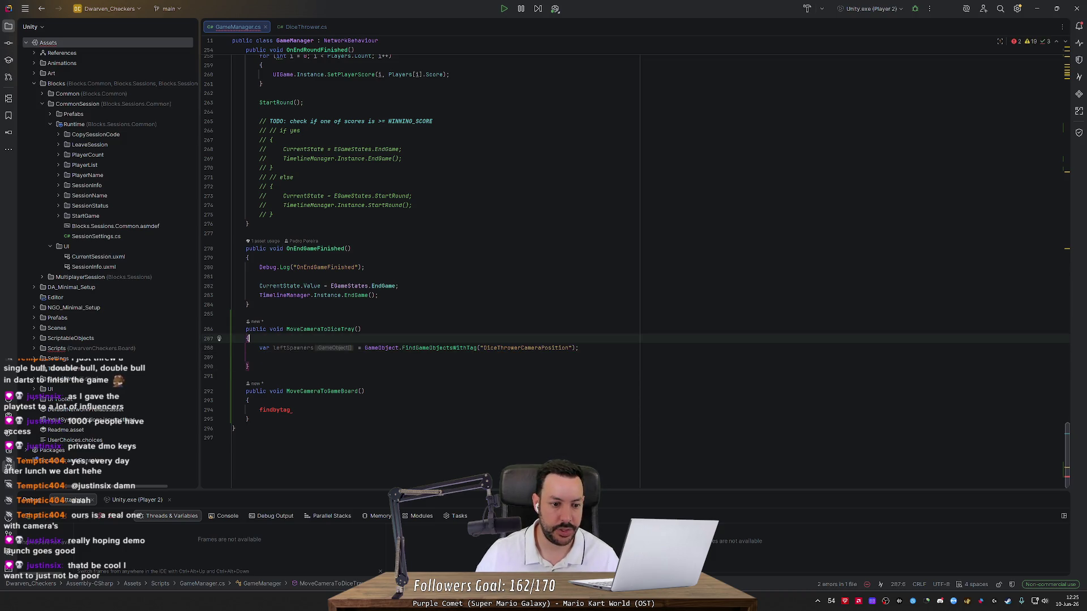
key(Down)
key(End)
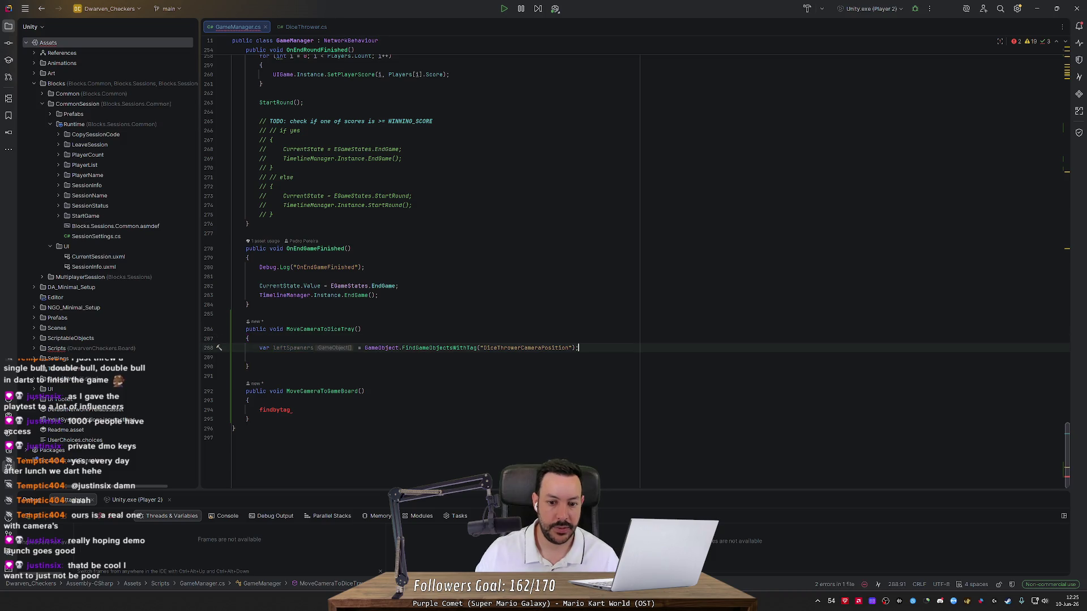
text(.First();)
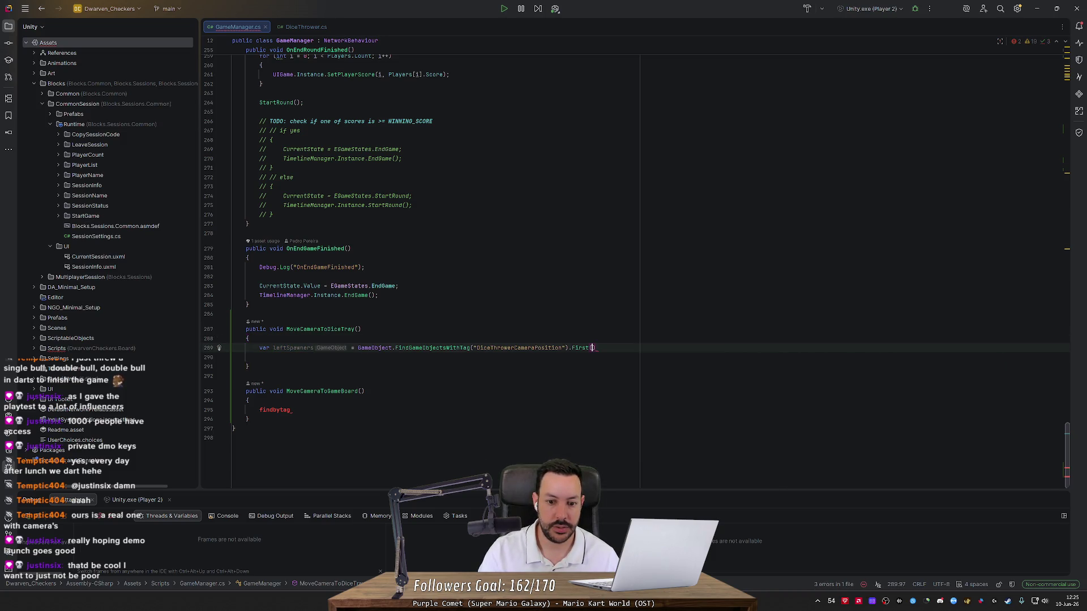
key(Escape)
Step: Rename the lookup's variable from leftSpawners to finalCameraPosition
double_click(293, 347)
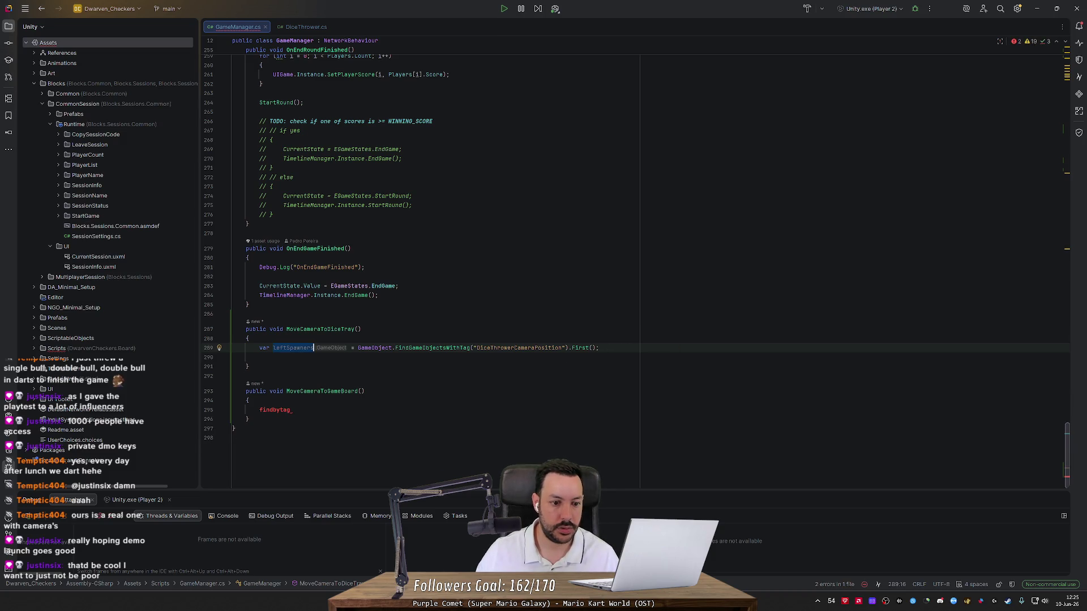
text(diceTrayCameraPosition)
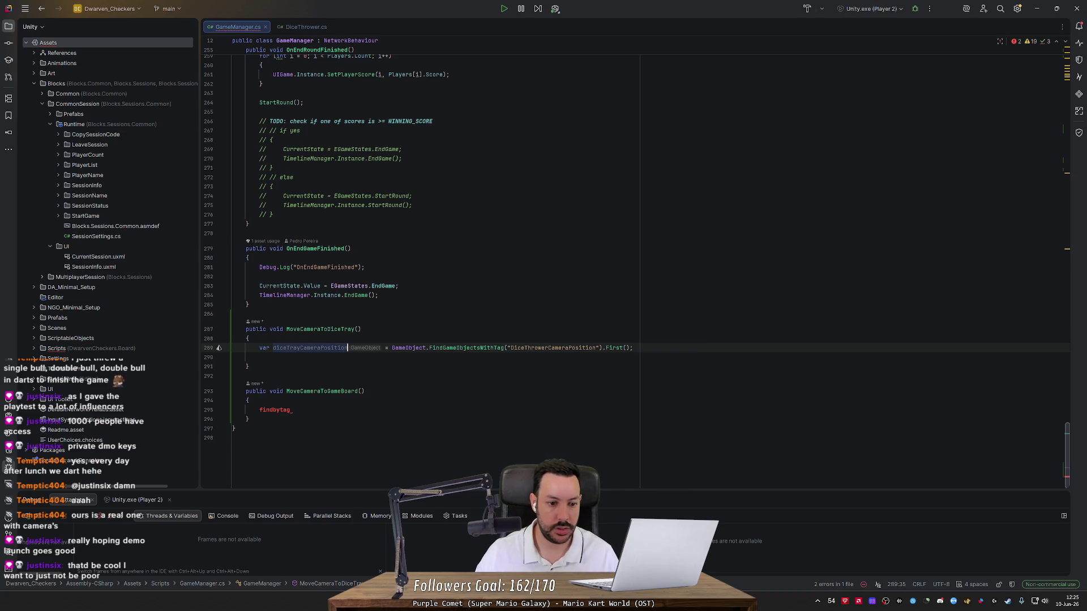
triple_click(340, 348)
click(291, 410)
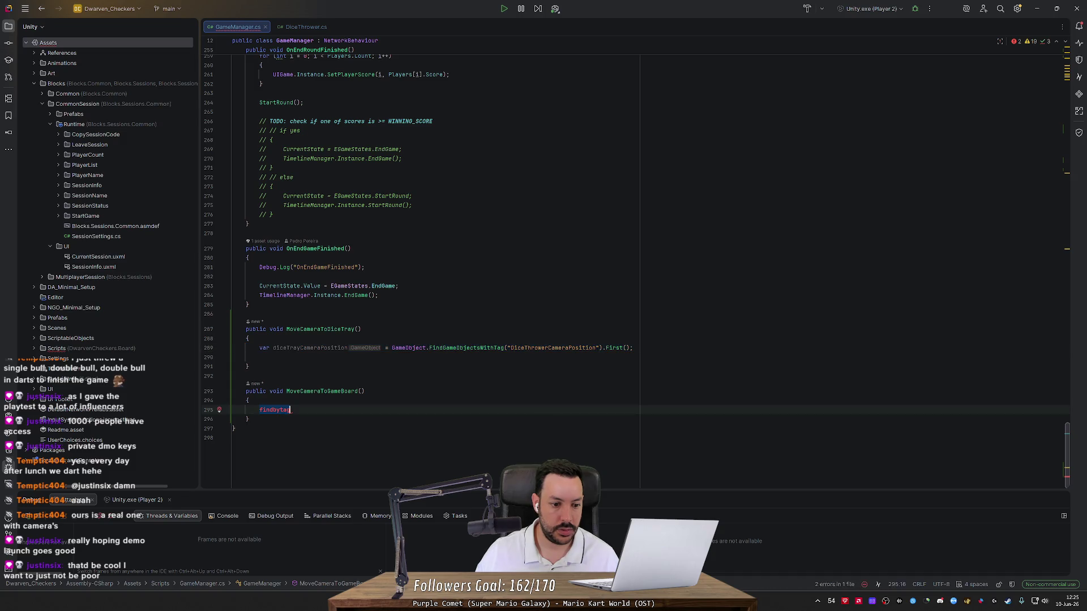
click(301, 348)
key(ctrl+BackSpace)
text(final)
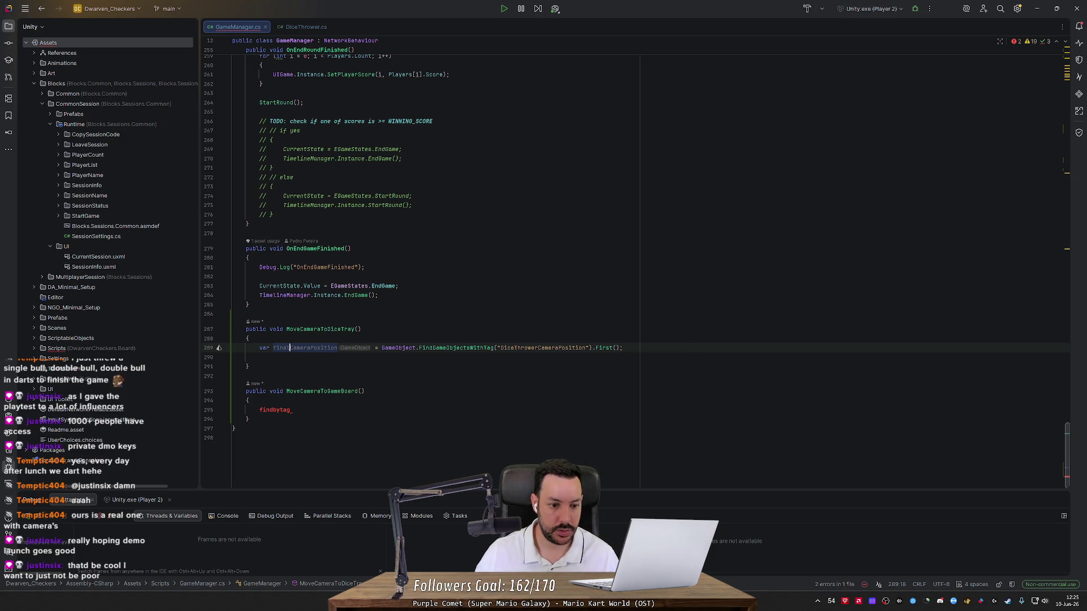
Step: Replace MoveCameraToGameBoard's findbytag placeholder with the lookup, using the GameBoardCameraPosition tag
key(ctrl+c)
triple_click(275, 410)
key(ctrl+v)
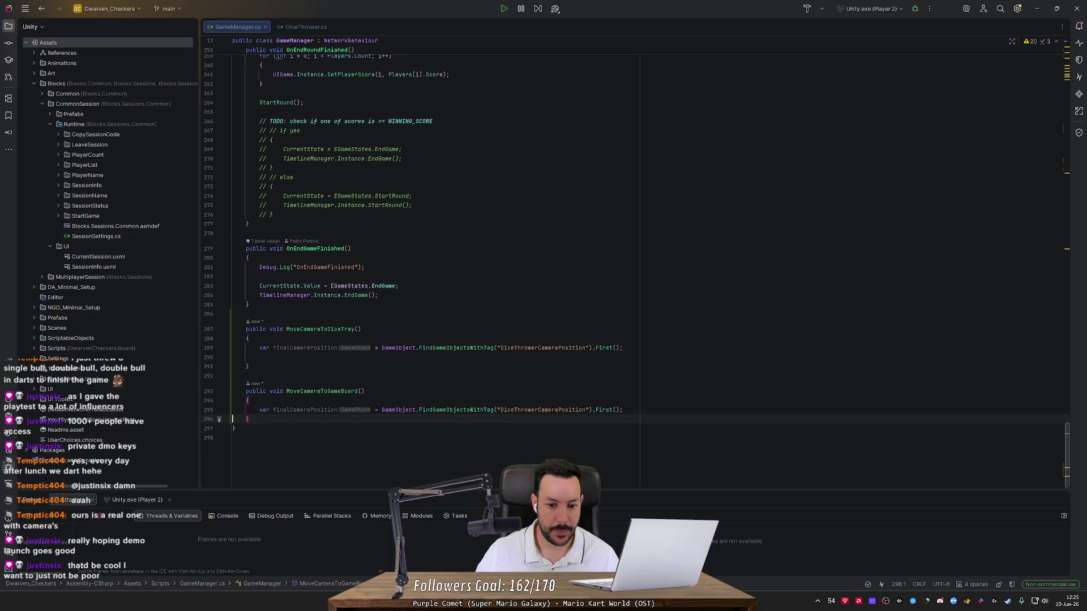
double_click(580, 410)
text(Gam)
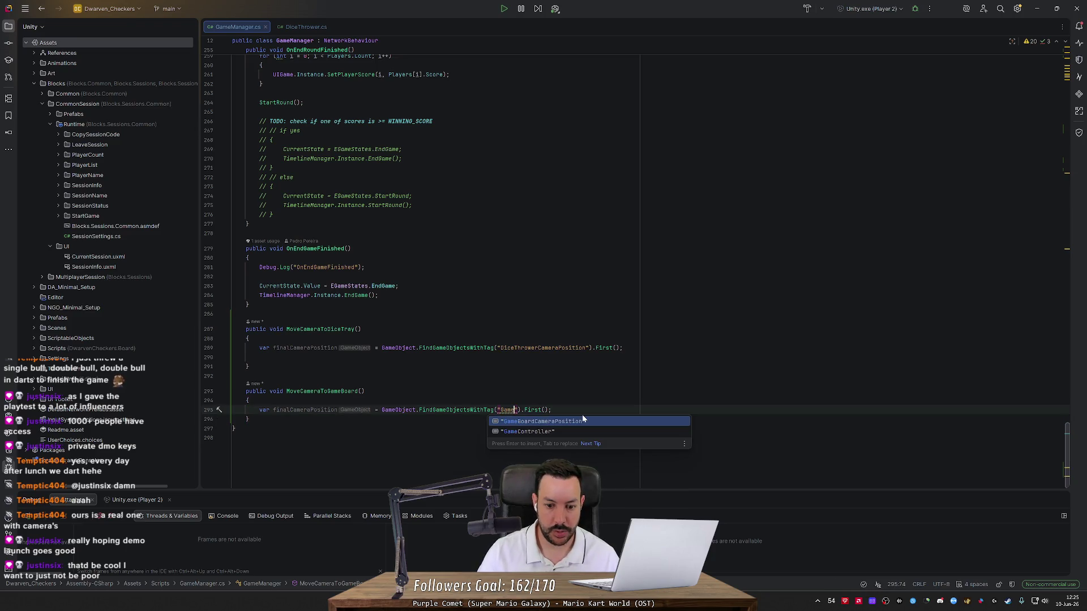
key(Return)
Step: Start a new Camera.main.game statement below the dice tray lookup
click(625, 347)
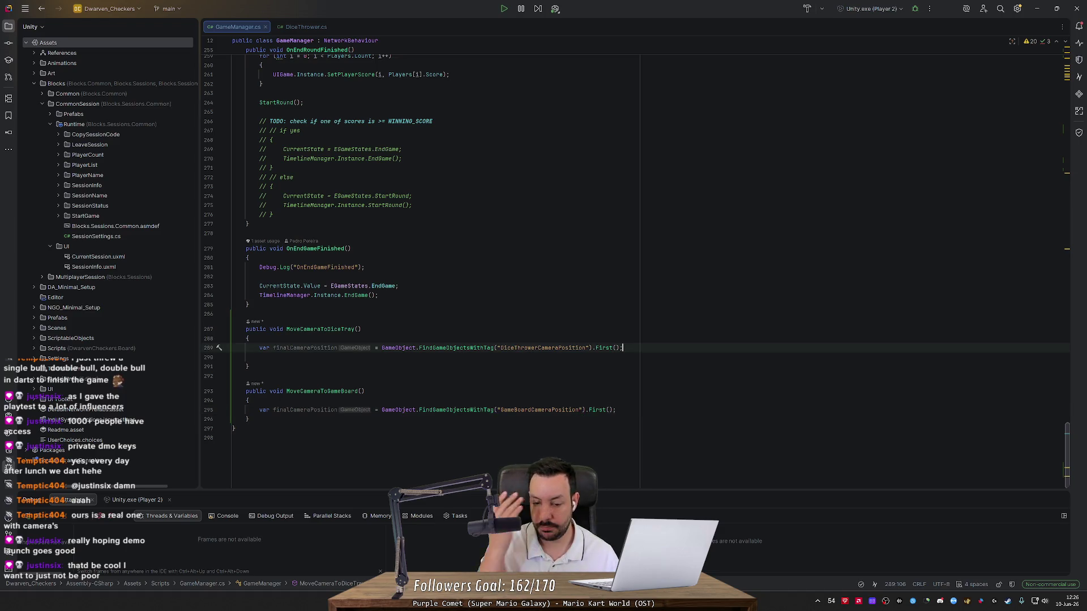
key(Return)
key(Return)
text(Camera)
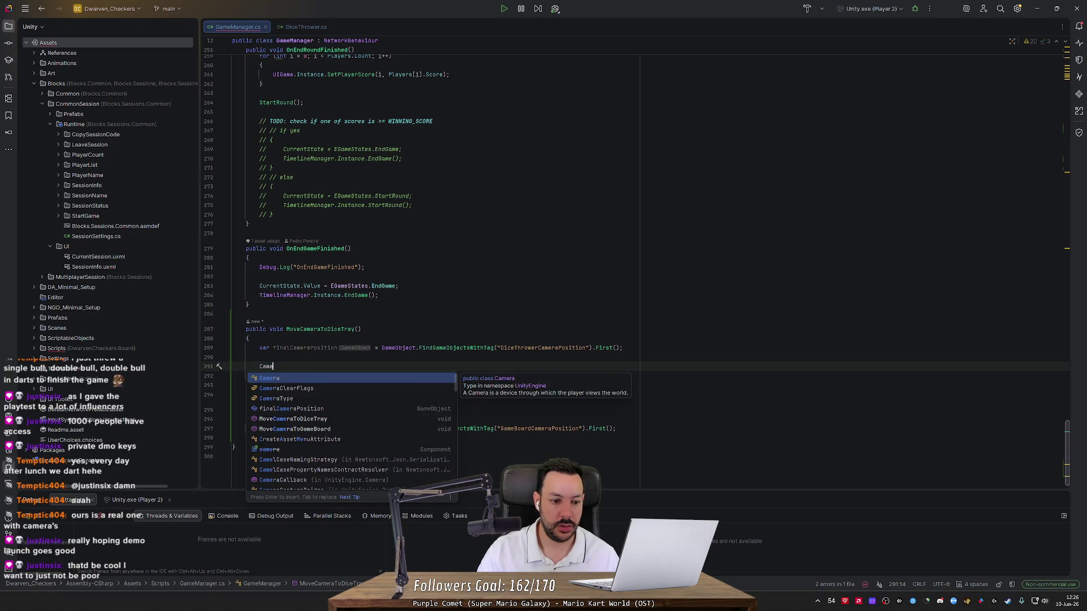
key(BackSpace)
key(BackSpace)
key(BackSpace)
text(Camera.main)
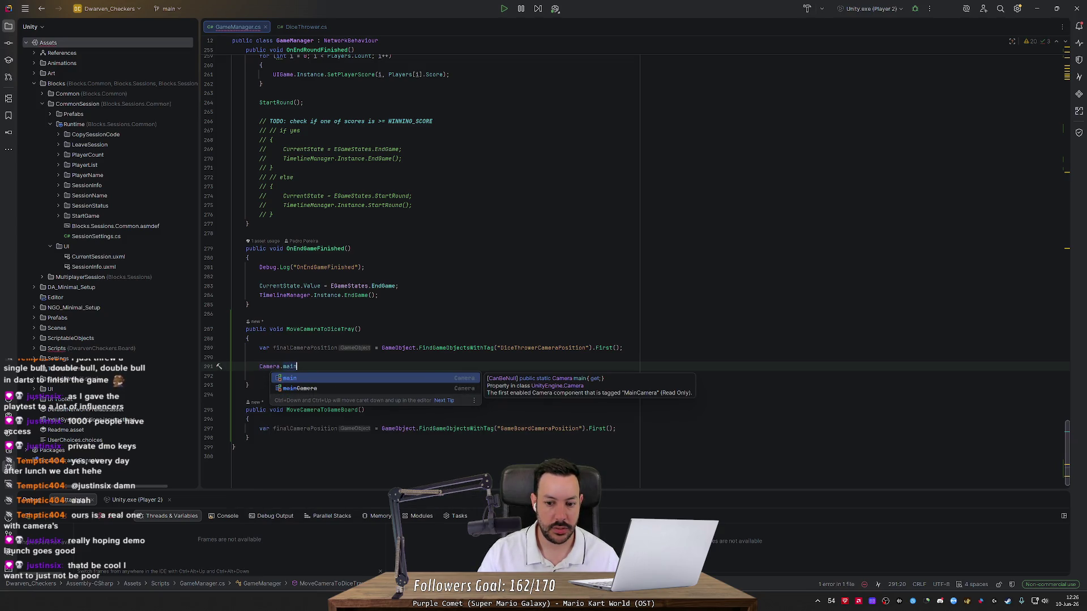
text(.game)
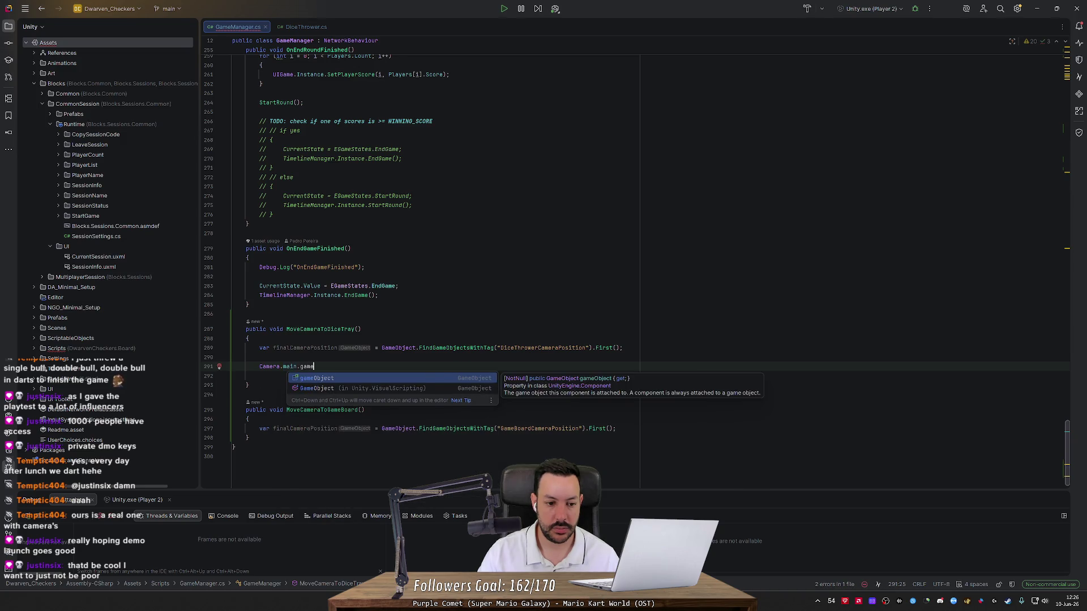
Step: Rework the unfinished camera statement, retyping it as Camera.main.tra
key(ctrl+BackSpace)
key(ctrl+BackSpace)
key(ctrl+BackSpace)
text(_camer)
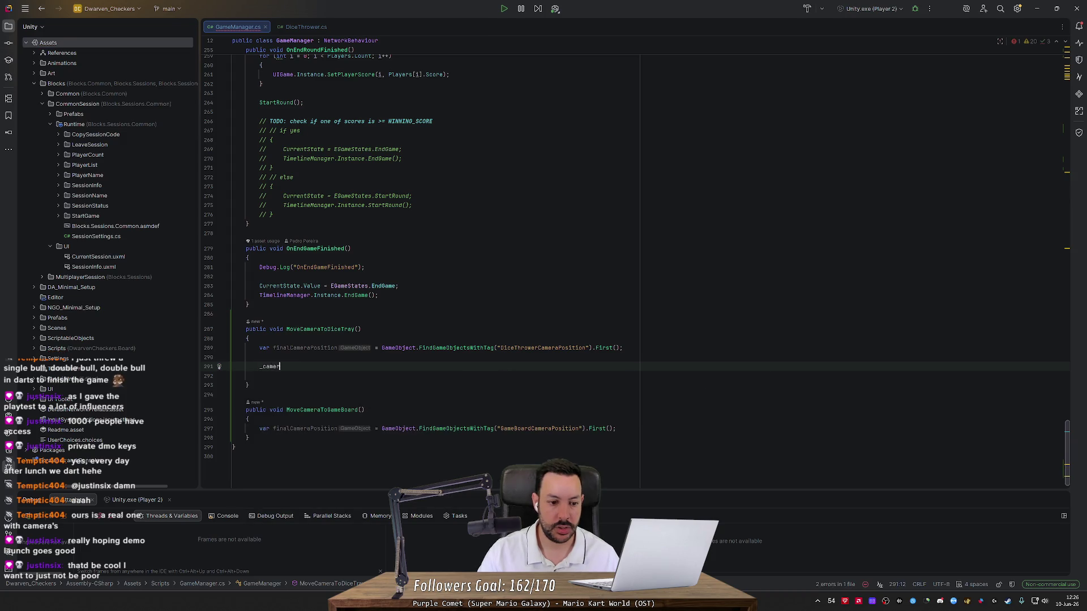
key(BackSpace)
key(BackSpace)
key(BackSpace)
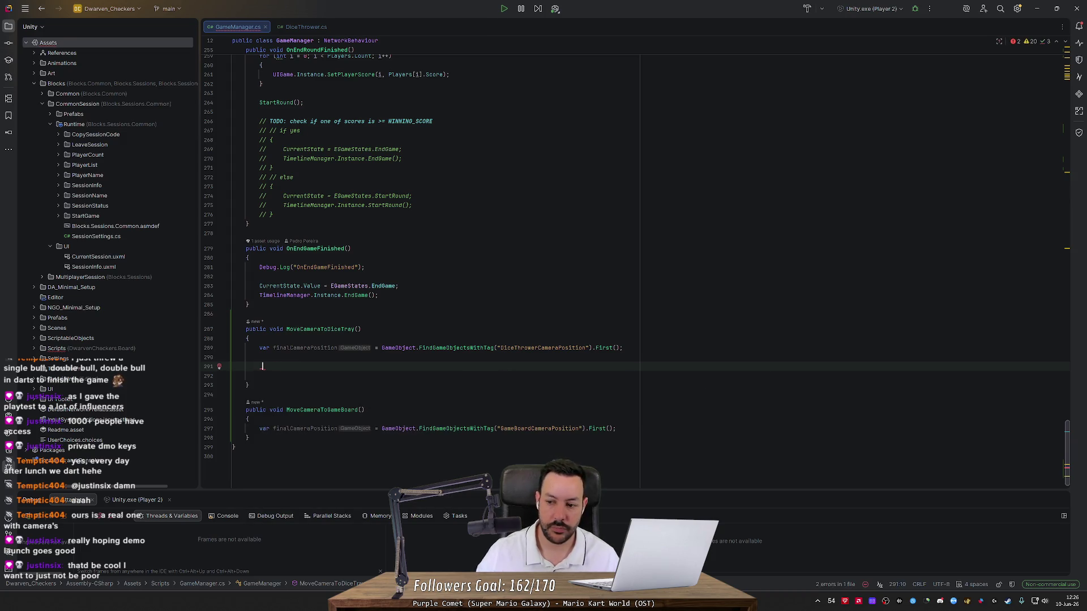
scroll(849, 255, up, 20)
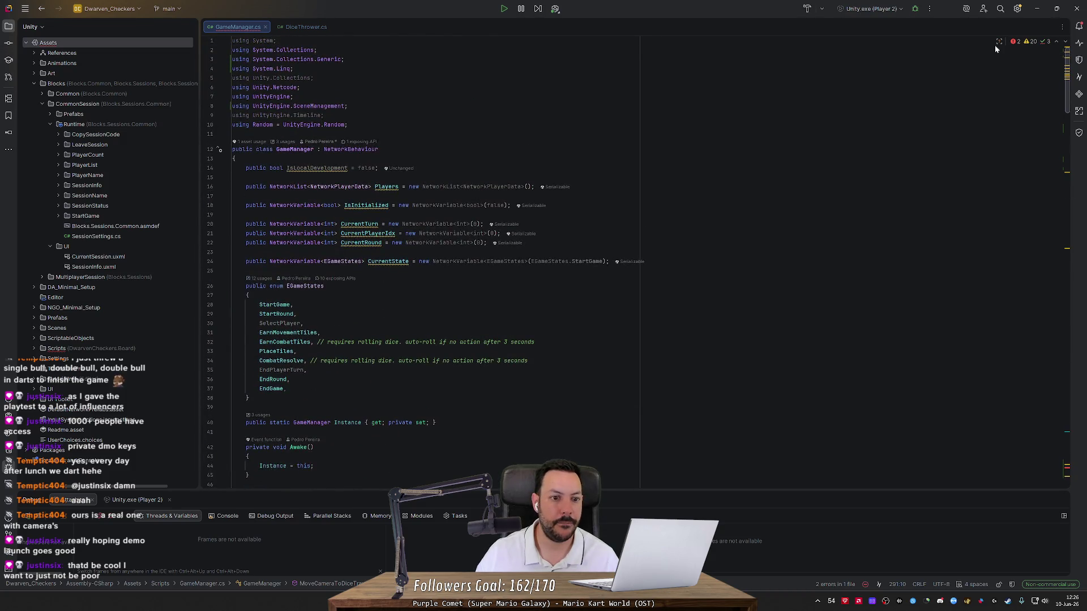
scroll(993, 45, down, 20)
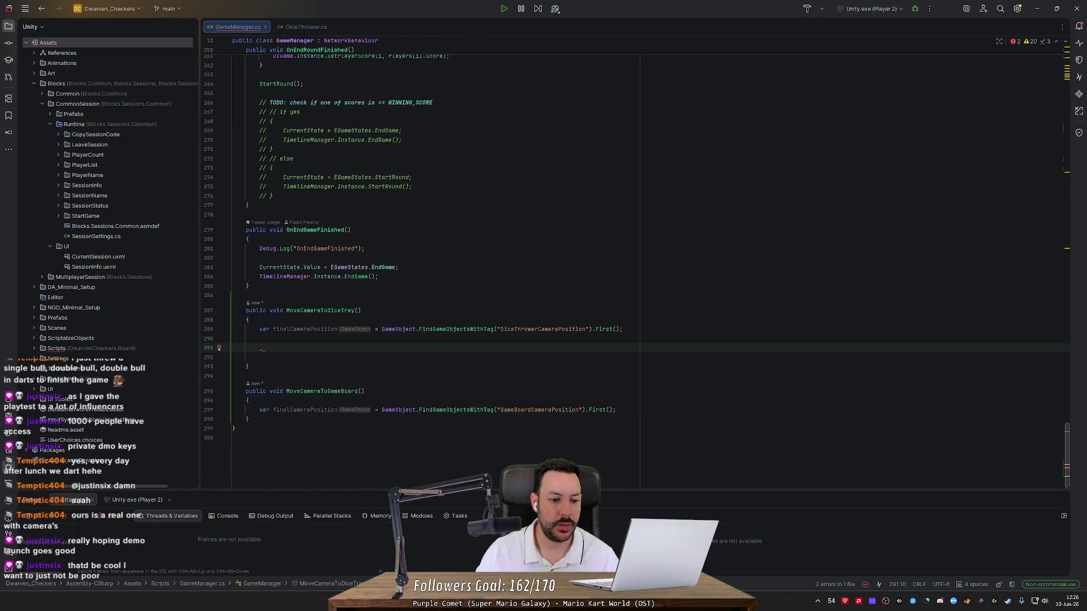
text(Camera.main.)
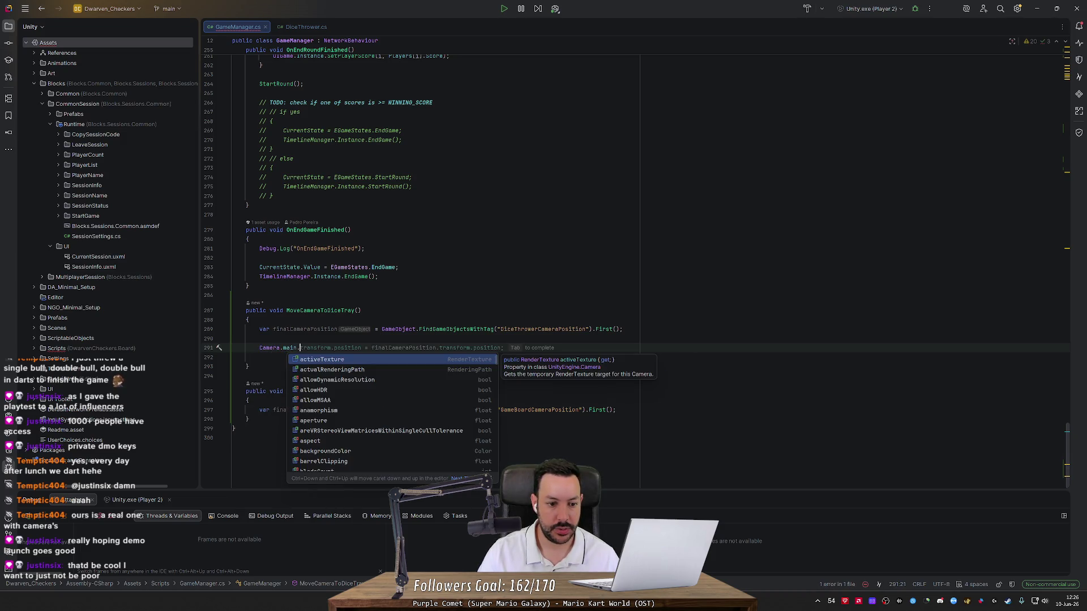
text(tra)
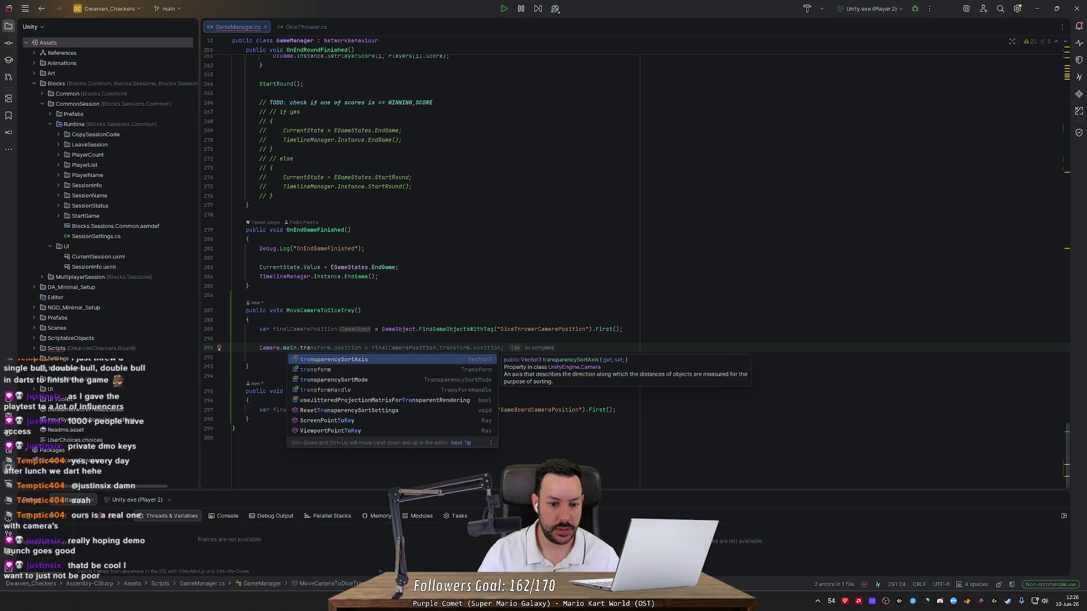
Step: Delete the unfinished camera line and blank line, then go back to Unity
key(BackSpace)
key(BackSpace)
key(BackSpace)
key(Home)
key(Home)
key(BackSpace)
key(ctrl+y)
key(ctrl+y)
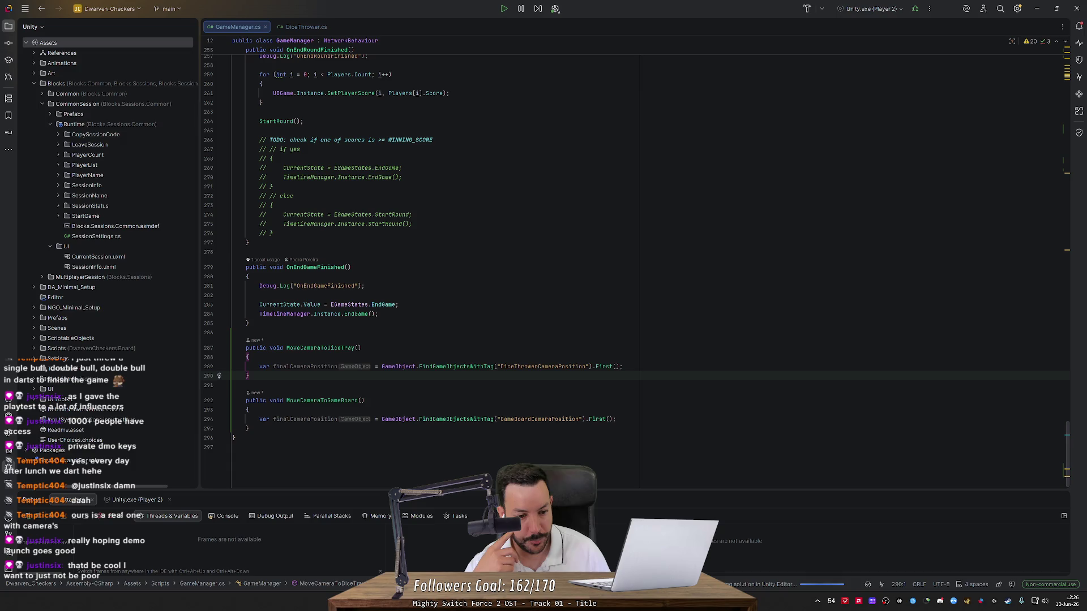
key(alt+Tab)
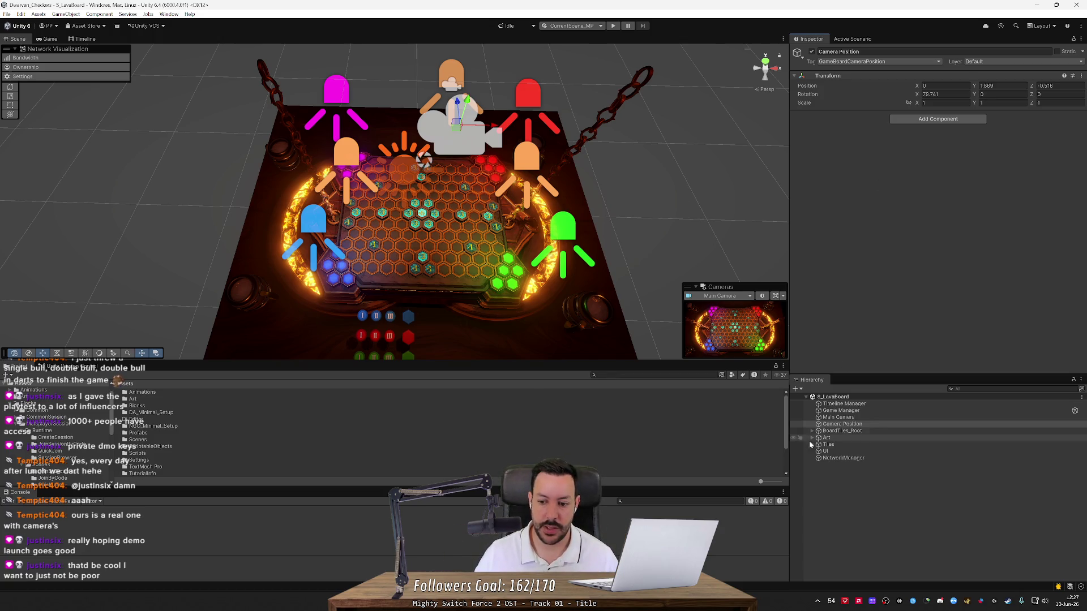
mouse_move(498, 204)
mouse_down()
mouse_move(496, 233)
mouse_move(397, 197)
mouse_up()
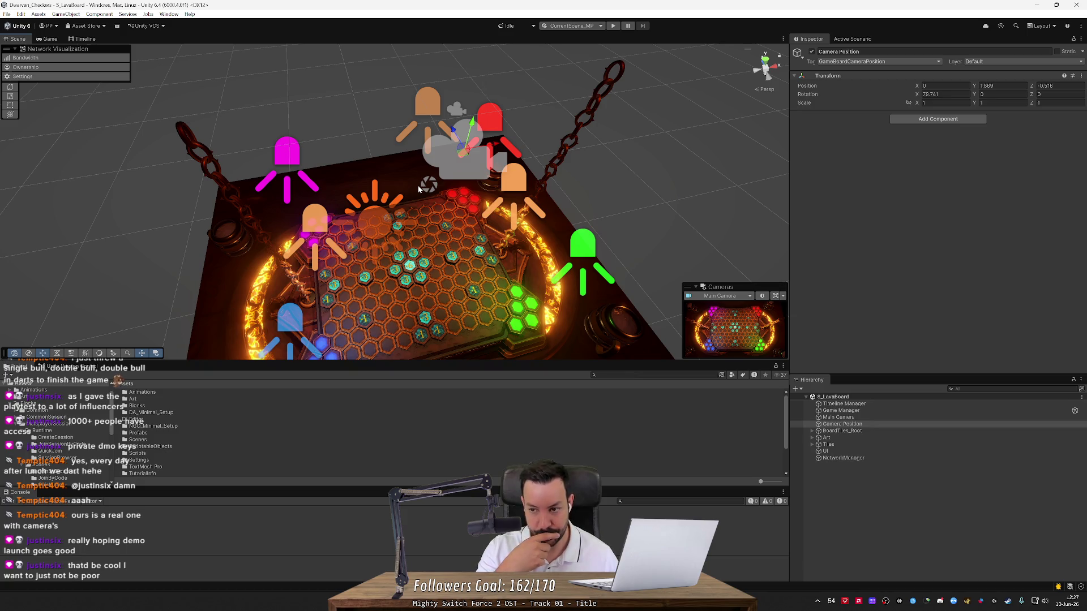
drag(418, 185, 484, 117)
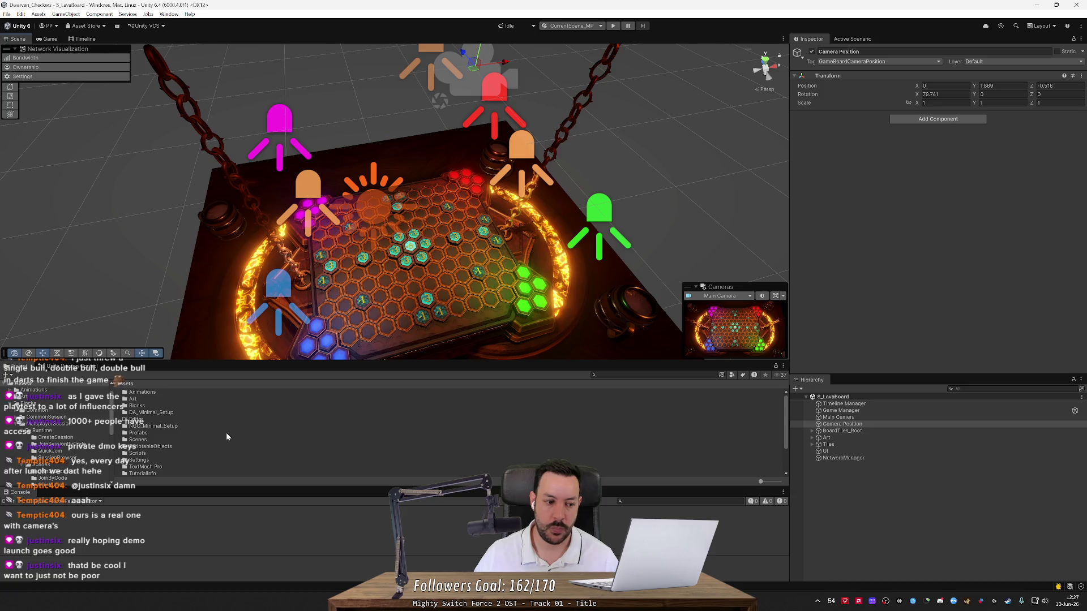
Step: Create a MoveCamera folder inside the Animations folder
double_click(146, 392)
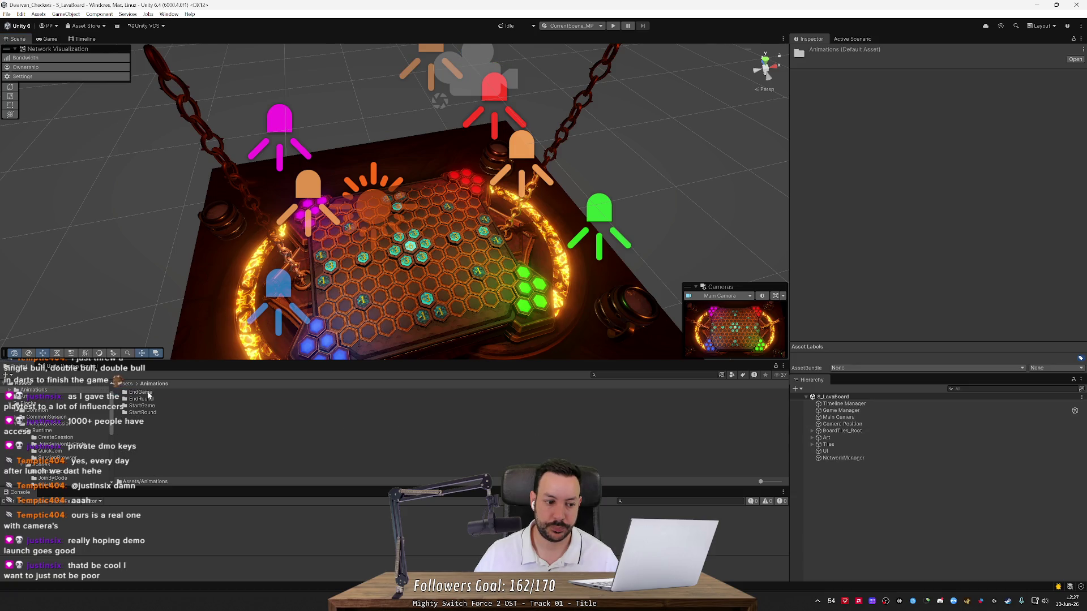
right_click(155, 439)
mouse_move(266, 191)
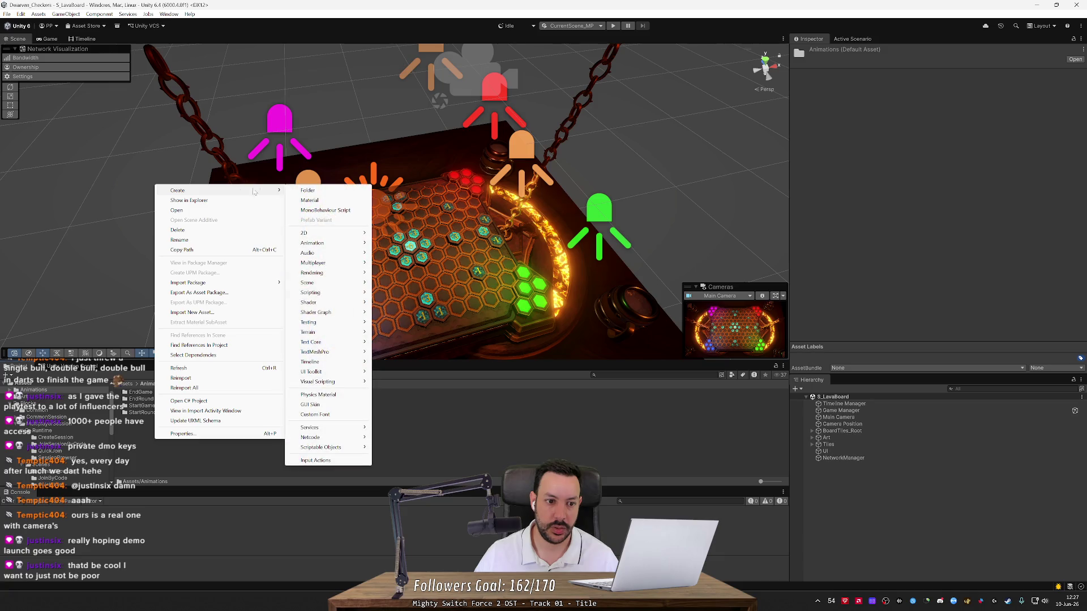
click(308, 190)
text(M)
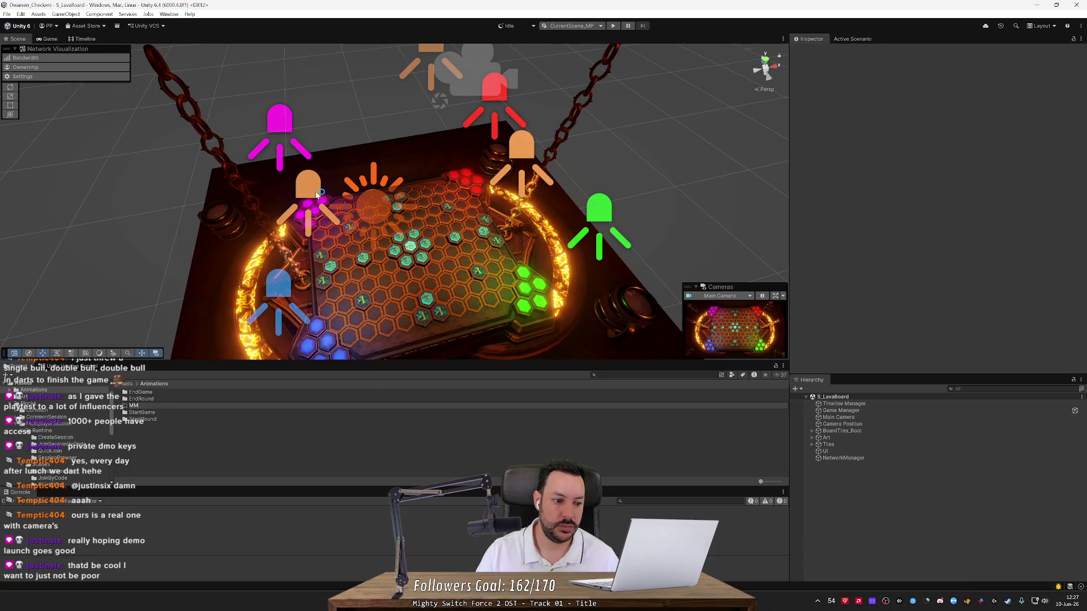
text(oveCamera)
key(Return)
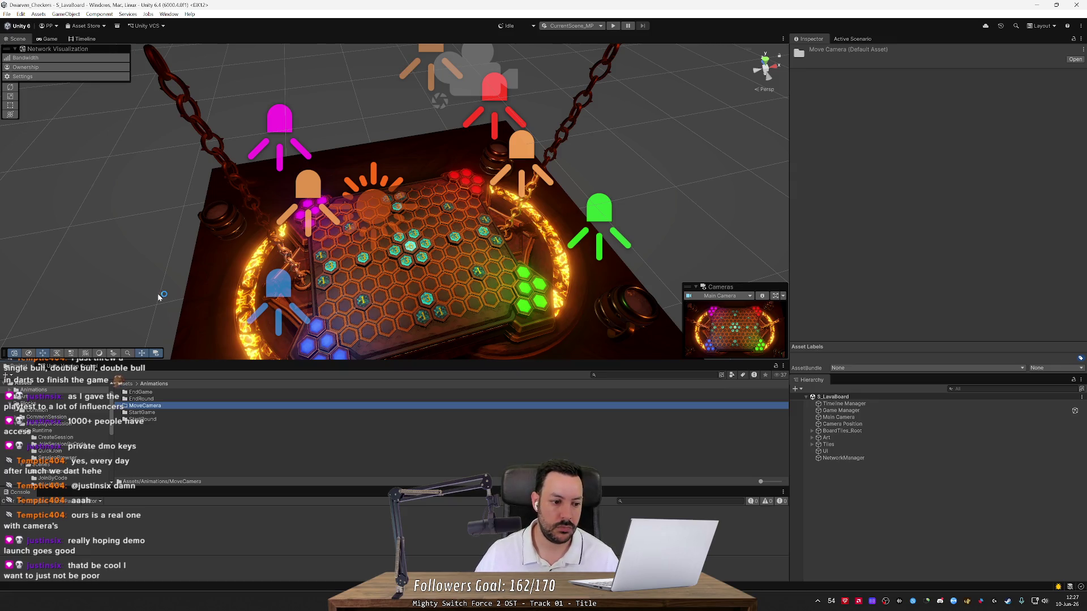
Step: Open the empty MoveCamera folder, cancelling an accidentally created New Actions asset
double_click(154, 399)
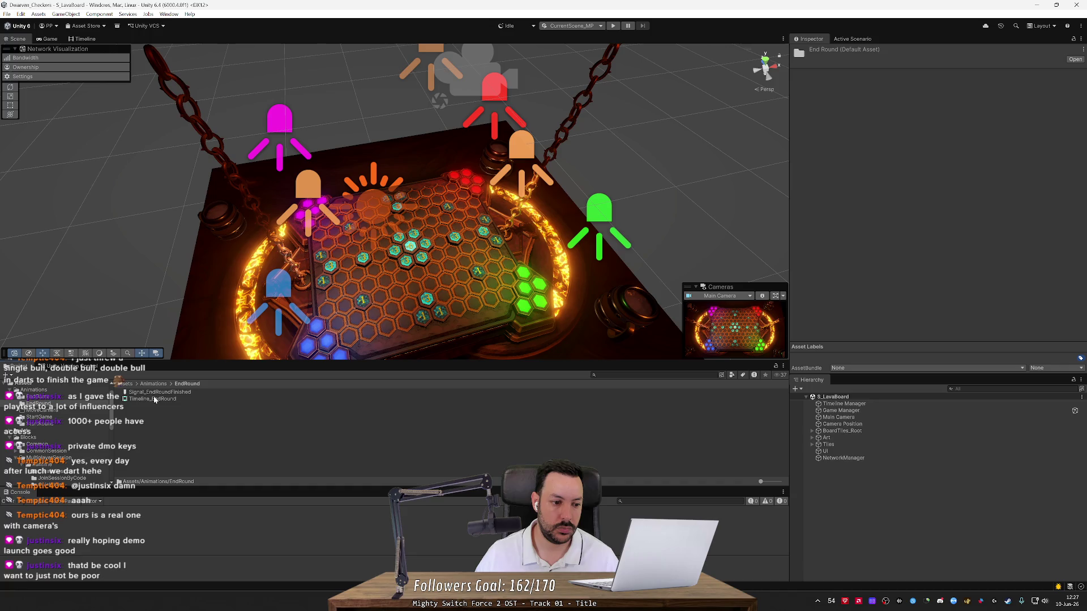
click(154, 384)
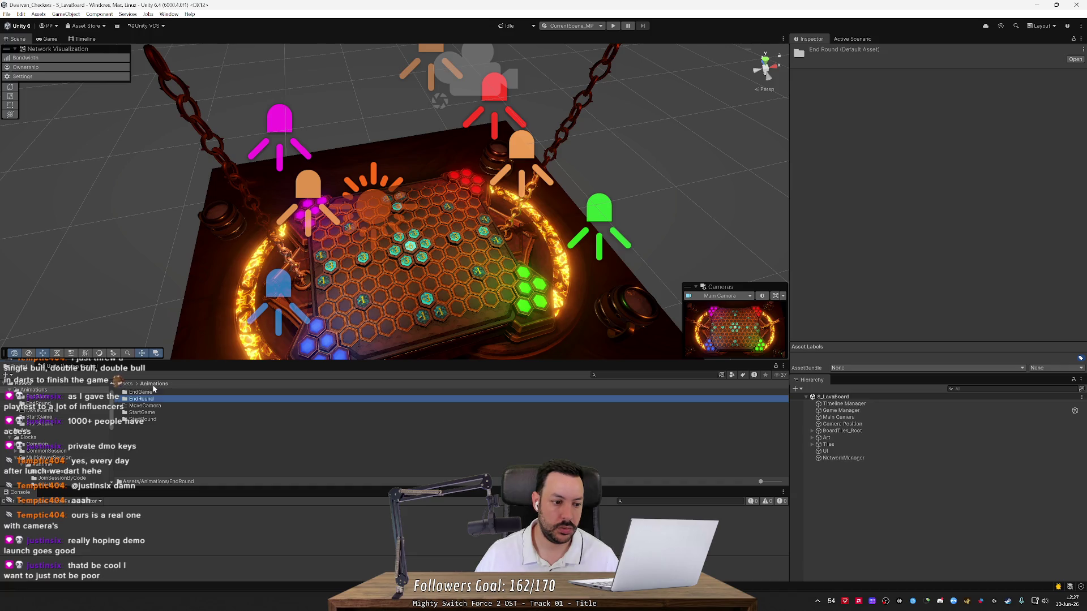
double_click(151, 407)
right_click(155, 405)
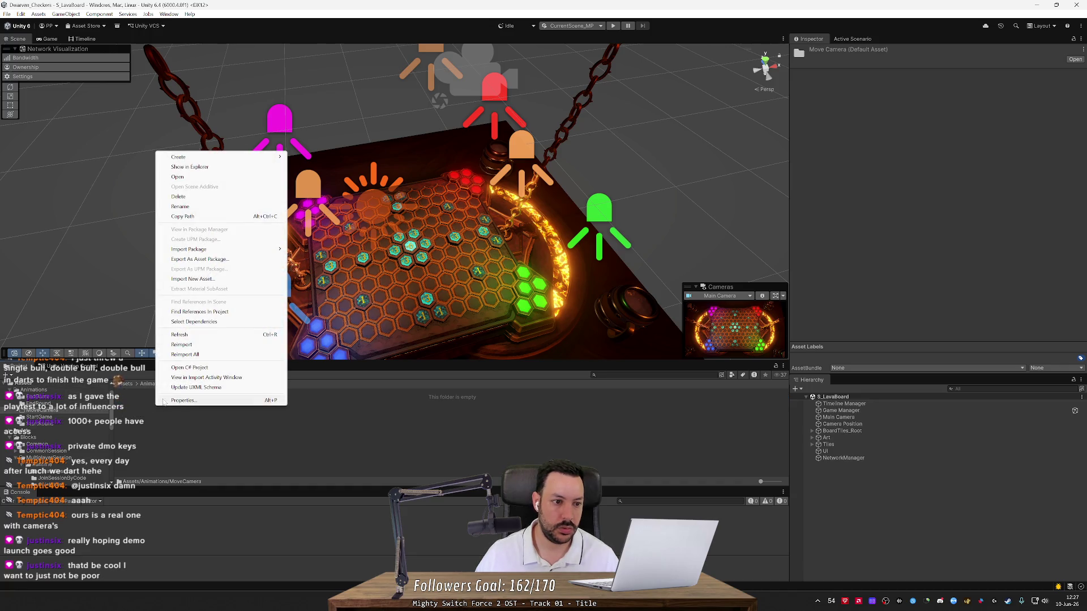
mouse_move(224, 157)
click(317, 266)
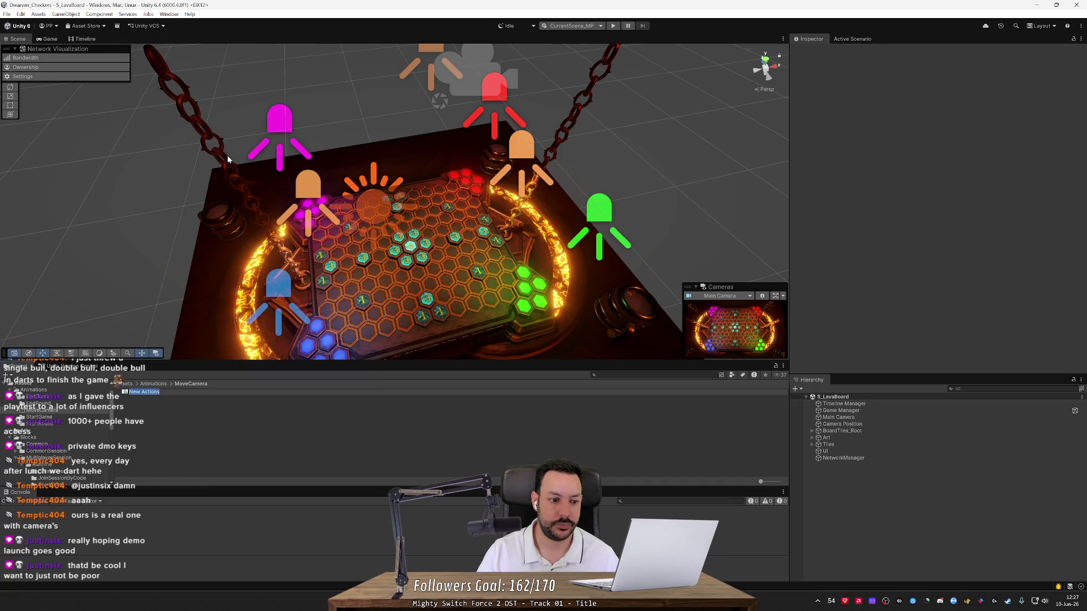
key(Escape)
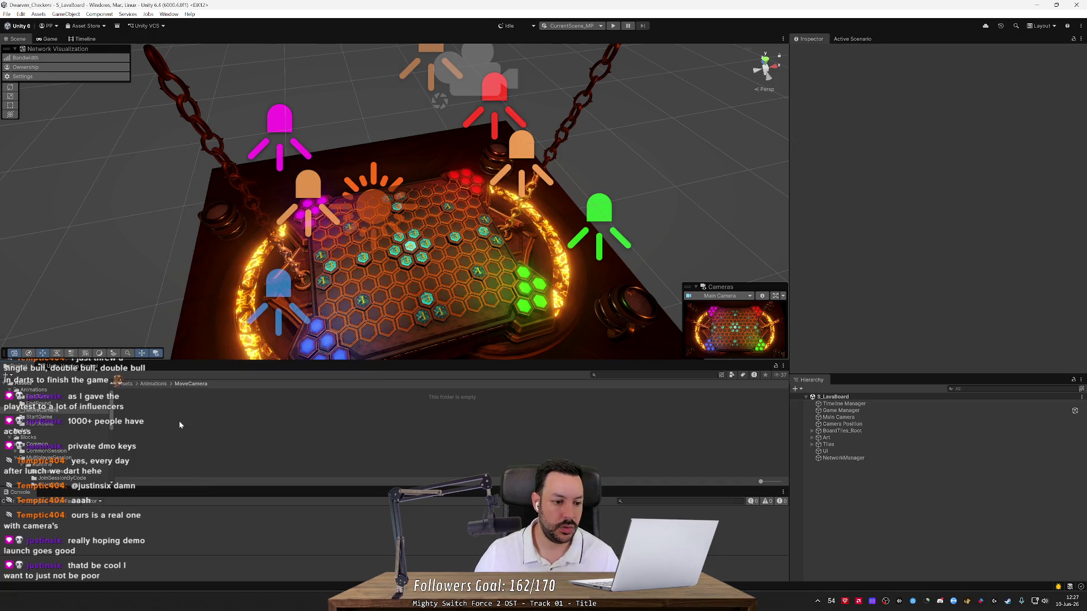
Step: Create a Timeline asset in MoveCamera named MoveToDiceTray
right_click(179, 423)
mouse_move(260, 175)
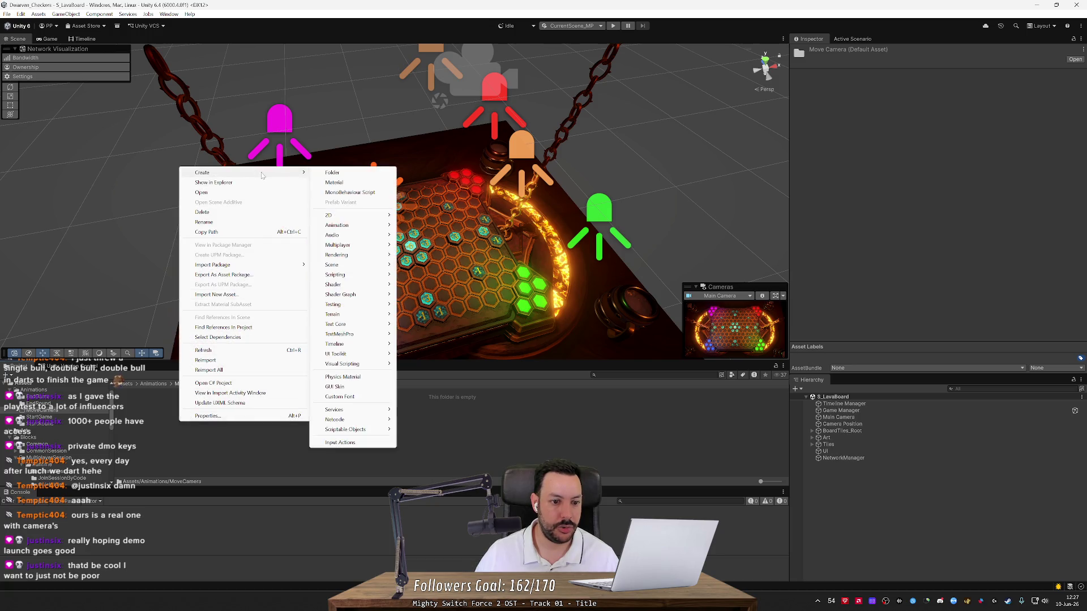
mouse_move(350, 343)
click(421, 344)
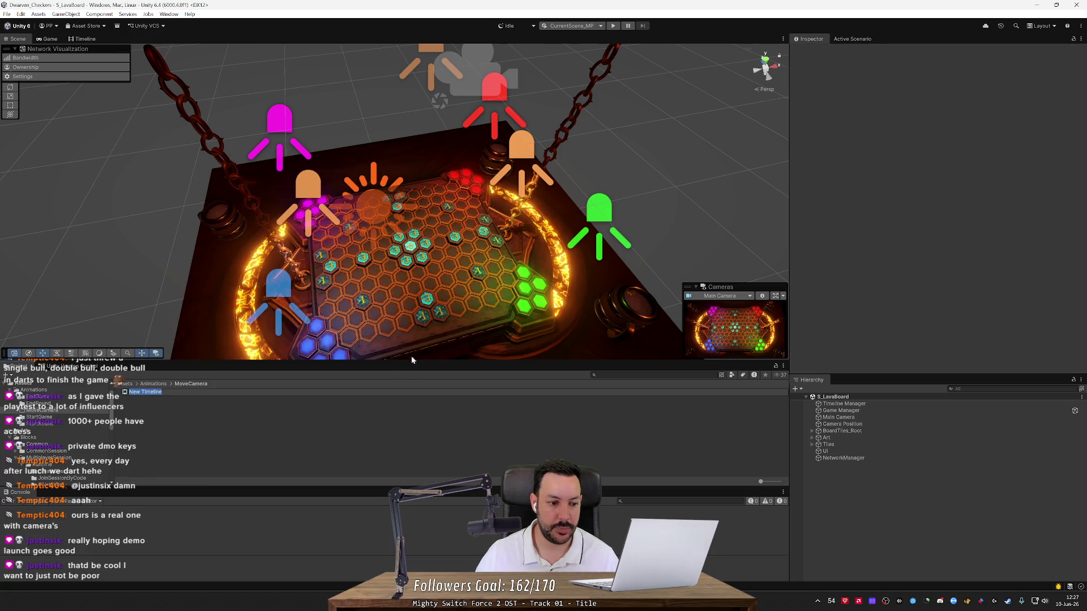
key(BackSpace)
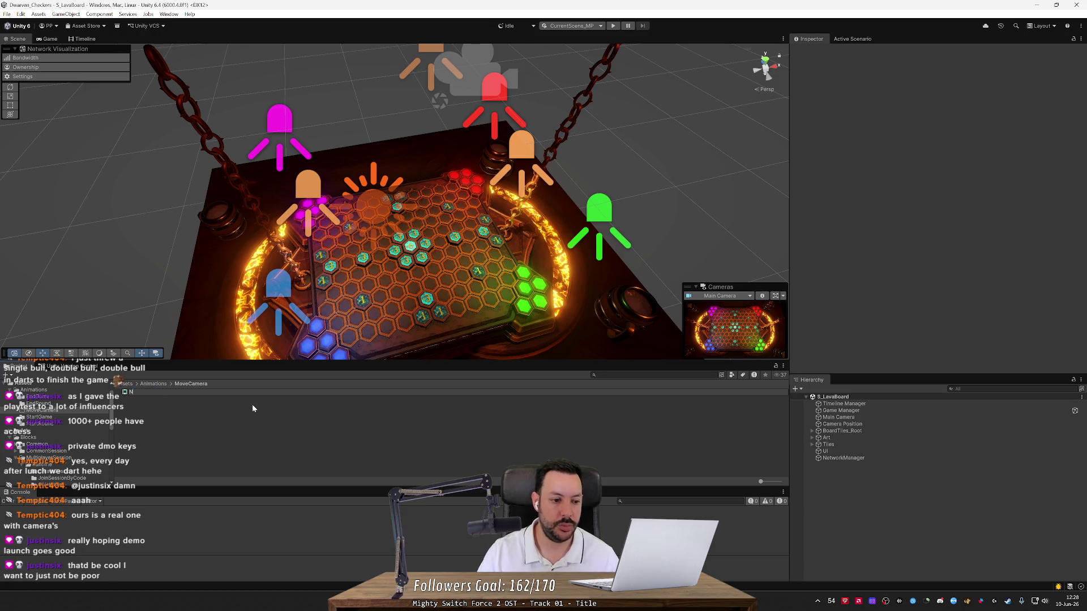
text(MoveToDi)
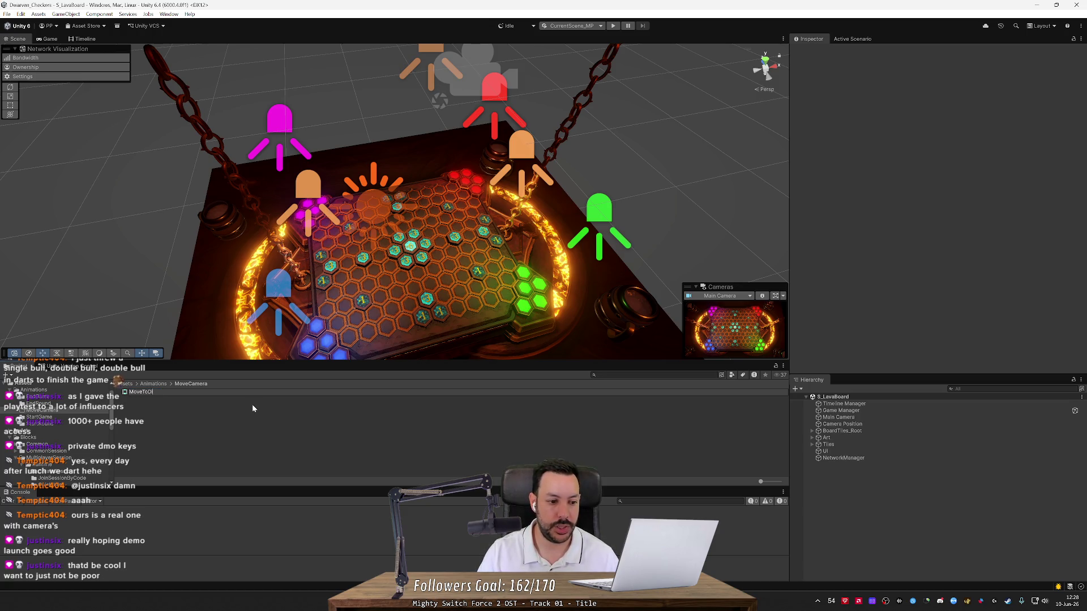
text(ceTray)
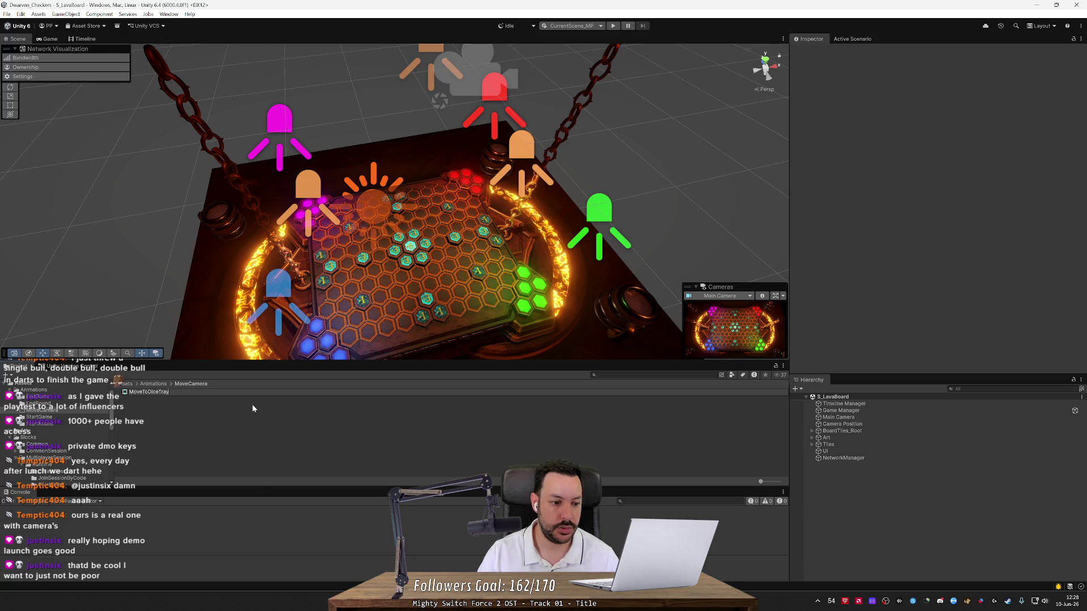
key(Return)
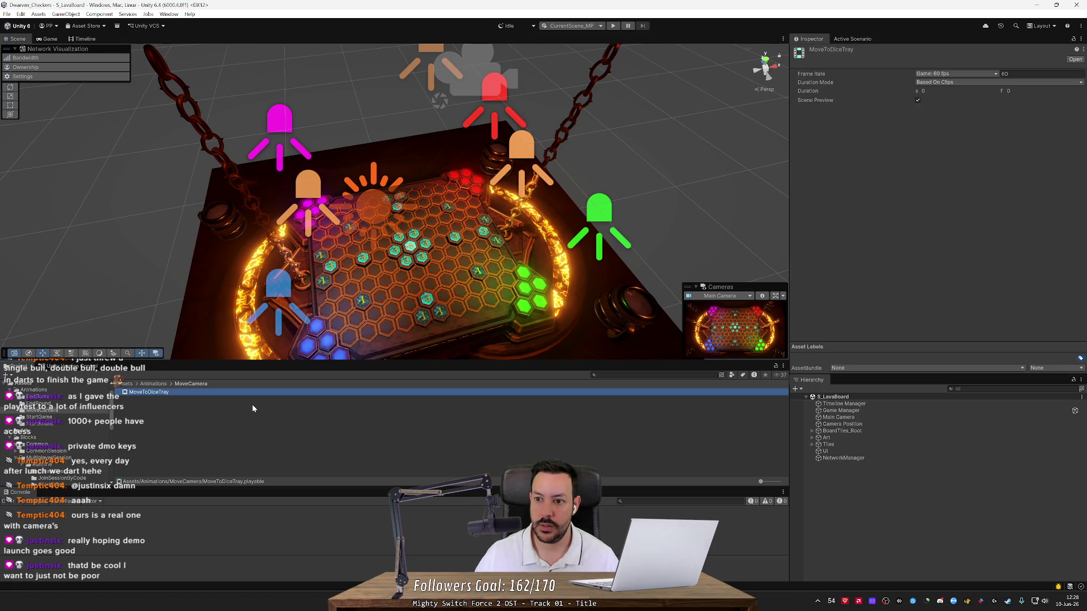
Step: Open MoveToDiceTray in the Timeline window and browse its options and track types without adding any
double_click(196, 392)
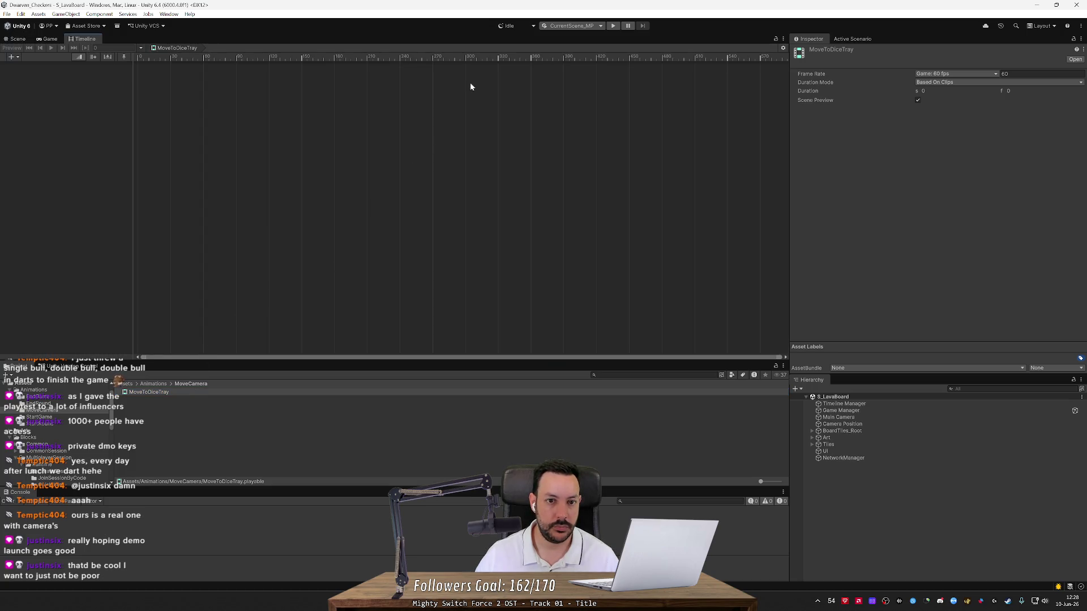
right_click(464, 62)
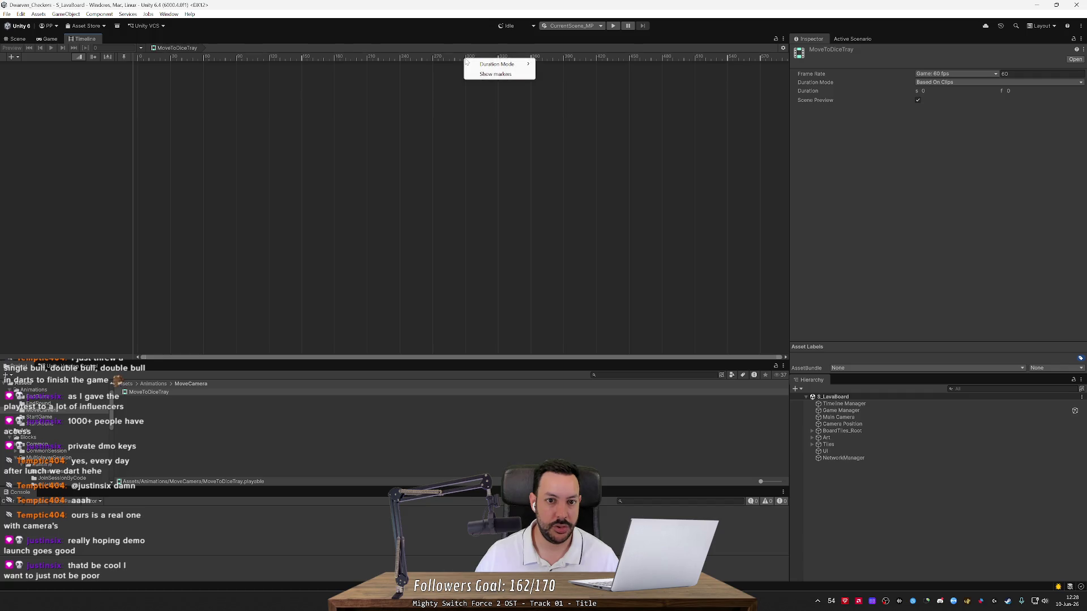
click(454, 59)
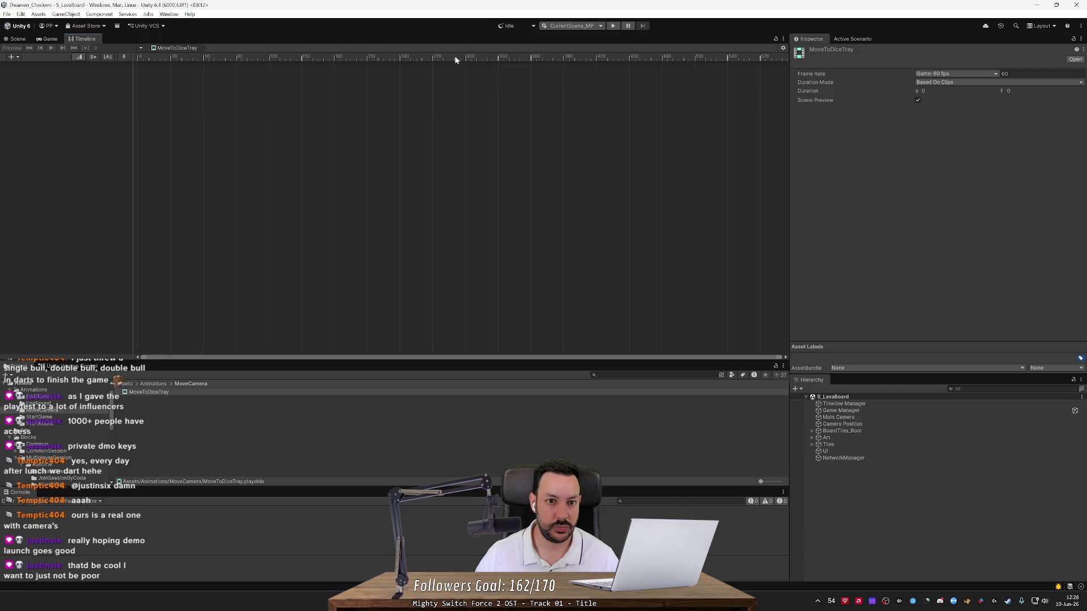
right_click(465, 59)
mouse_move(476, 68)
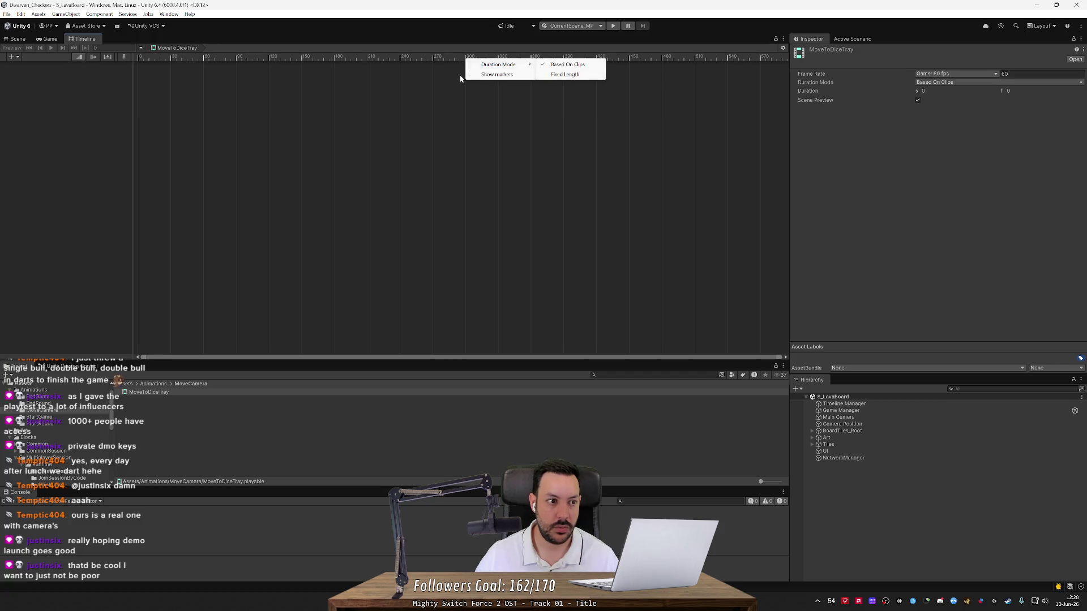
right_click(443, 93)
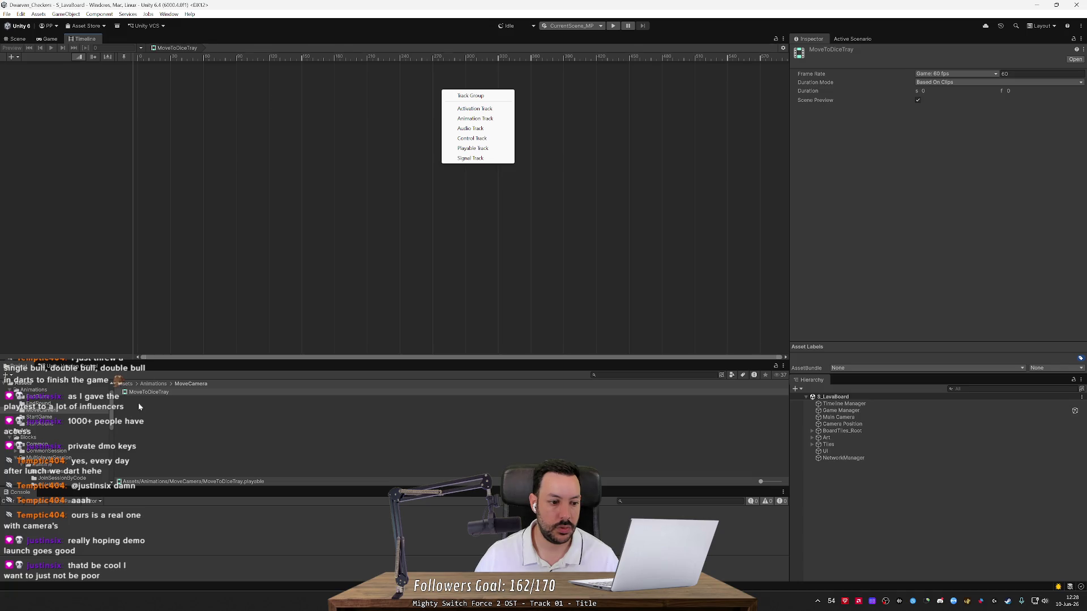
click(153, 383)
Step: Inspect Timeline_EndGame's signal track in the EndGame folder, then reopen MoveToDiceTray
click(150, 393)
double_click(150, 398)
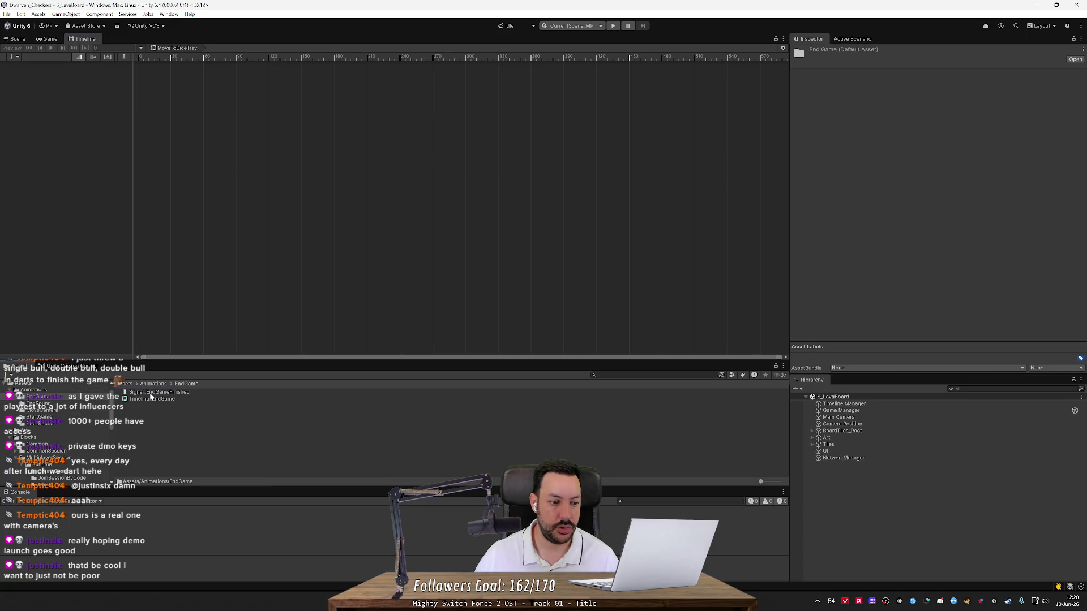
click(150, 399)
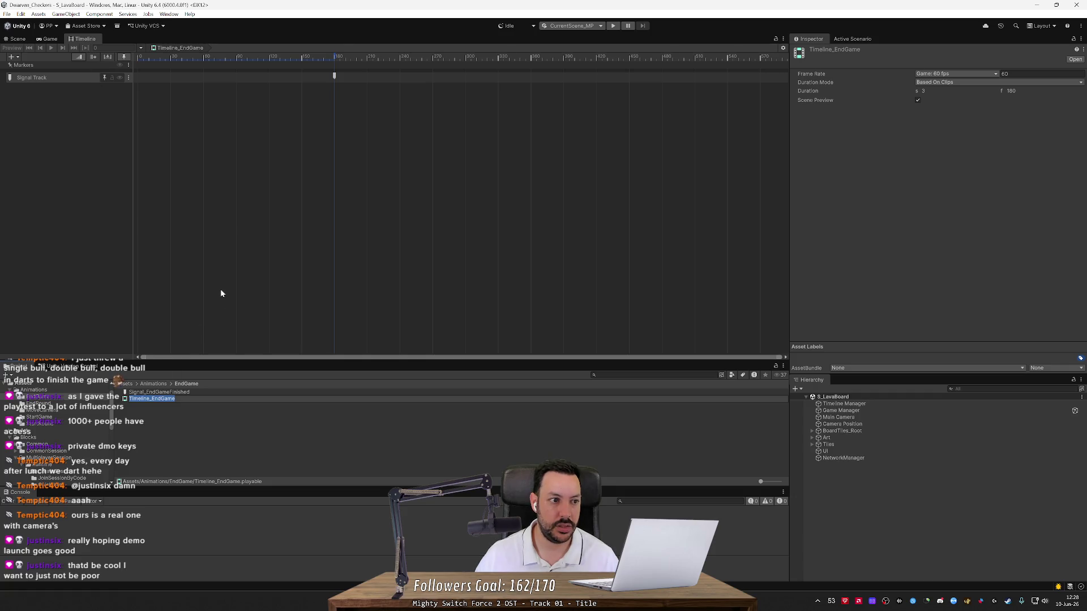
click(262, 413)
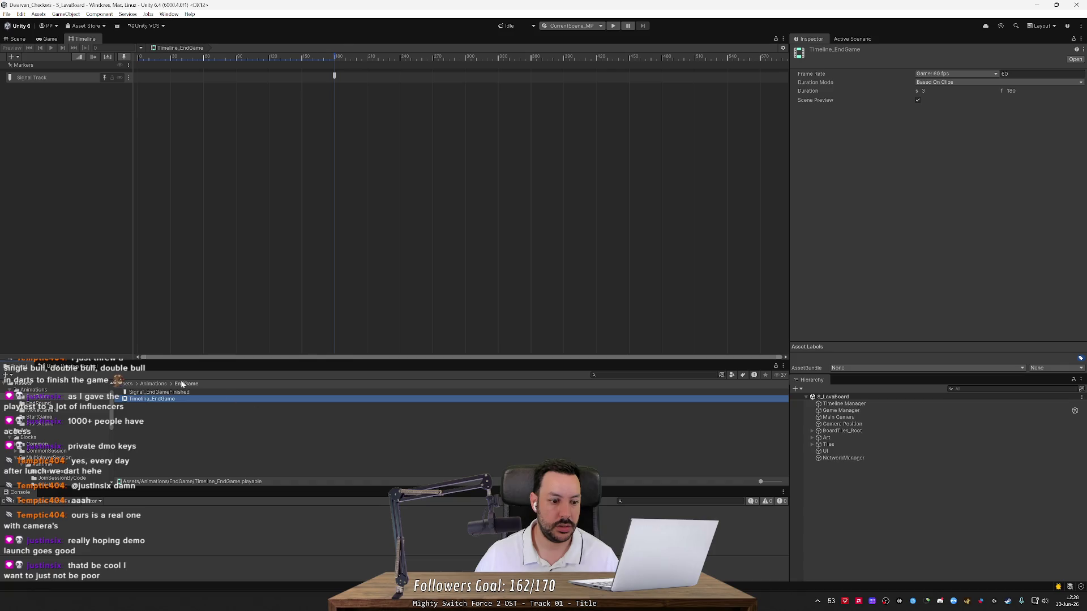
click(159, 386)
double_click(155, 398)
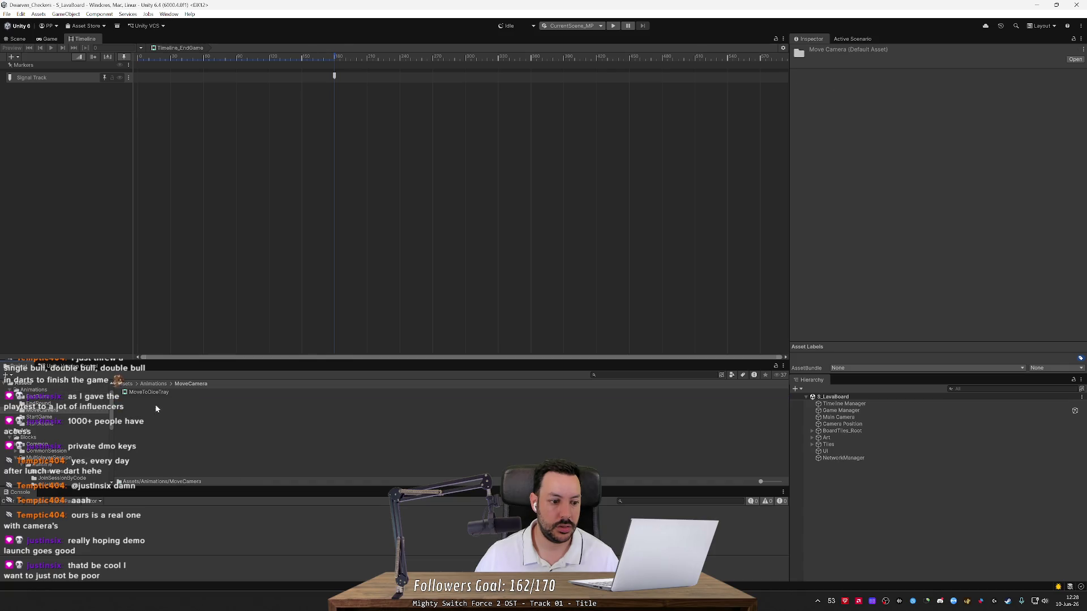
double_click(160, 398)
right_click(90, 77)
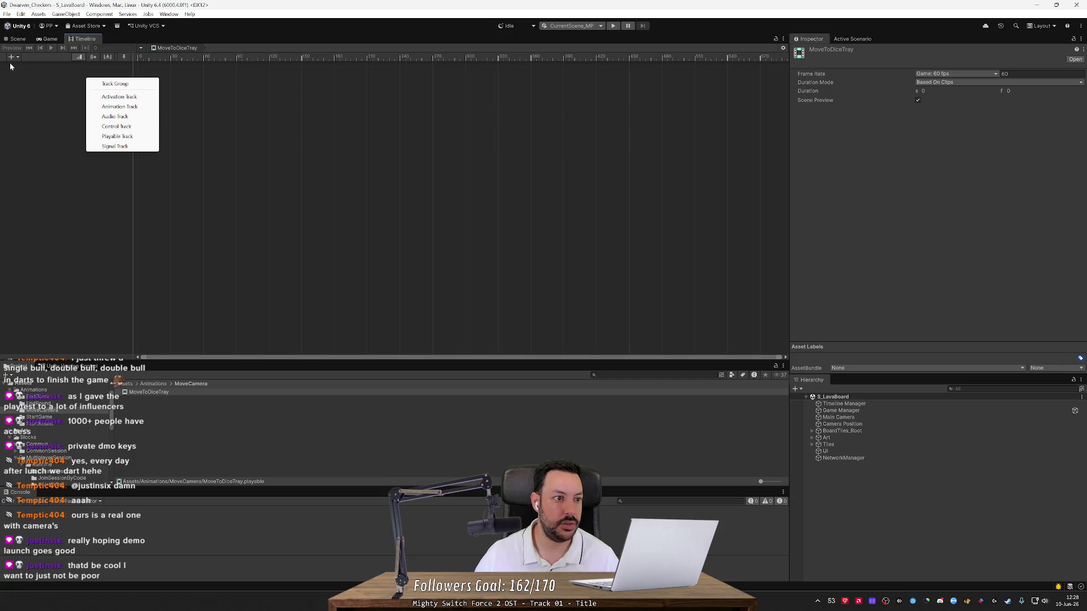
Step: Add a Signal Track with an emitter at frame 120 and create a new signal for it
click(115, 146)
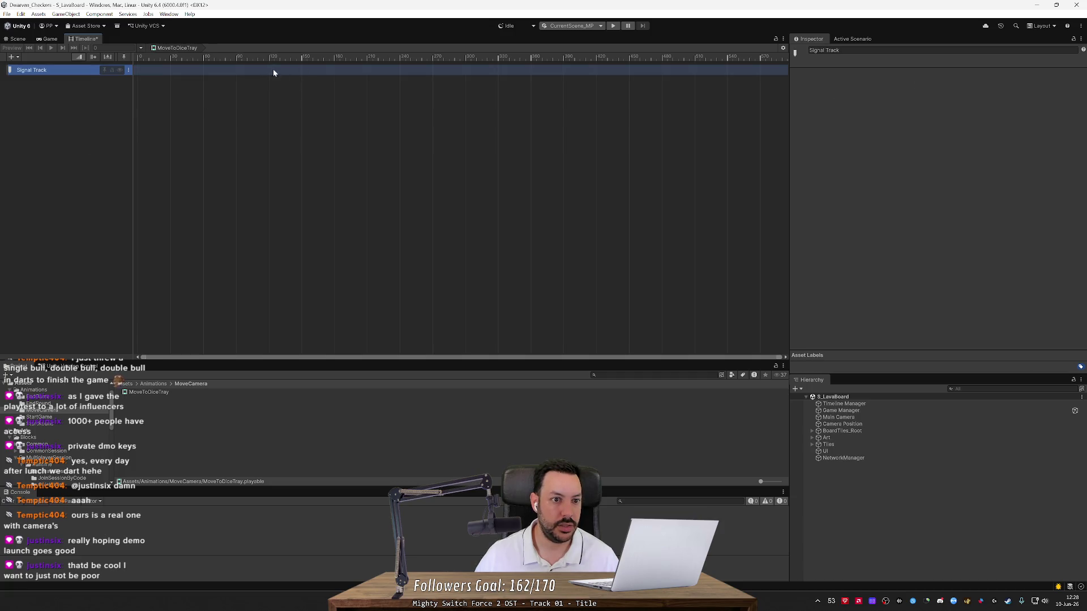
right_click(269, 69)
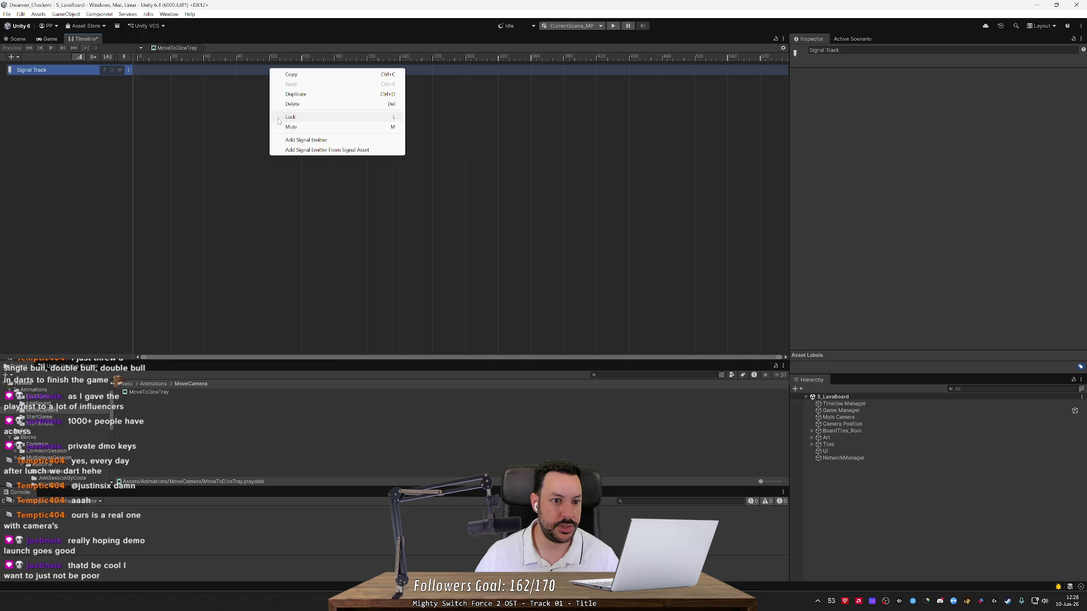
click(303, 141)
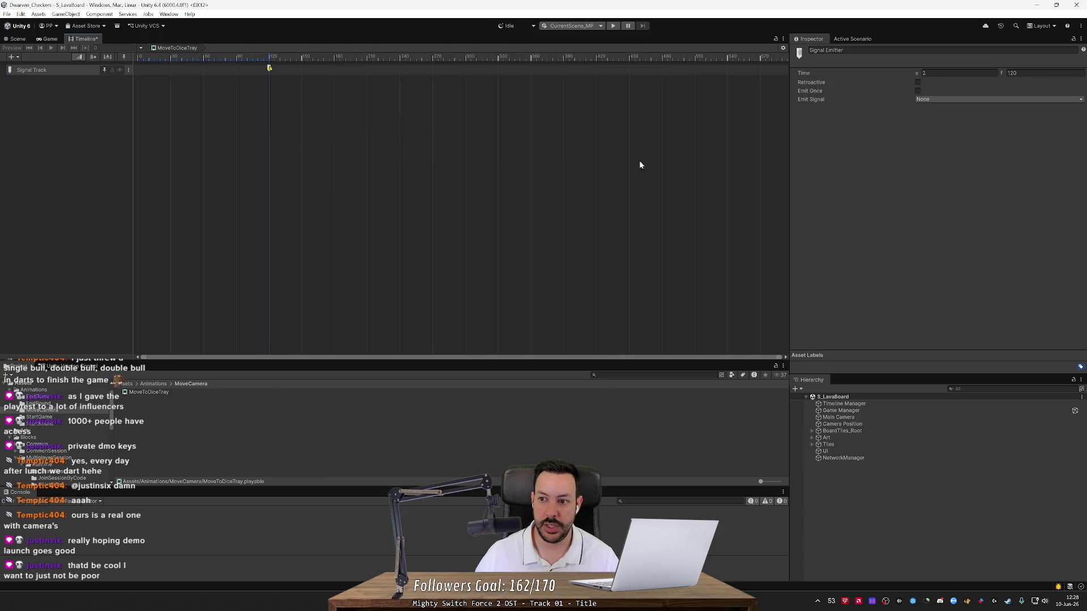
click(934, 100)
click(941, 159)
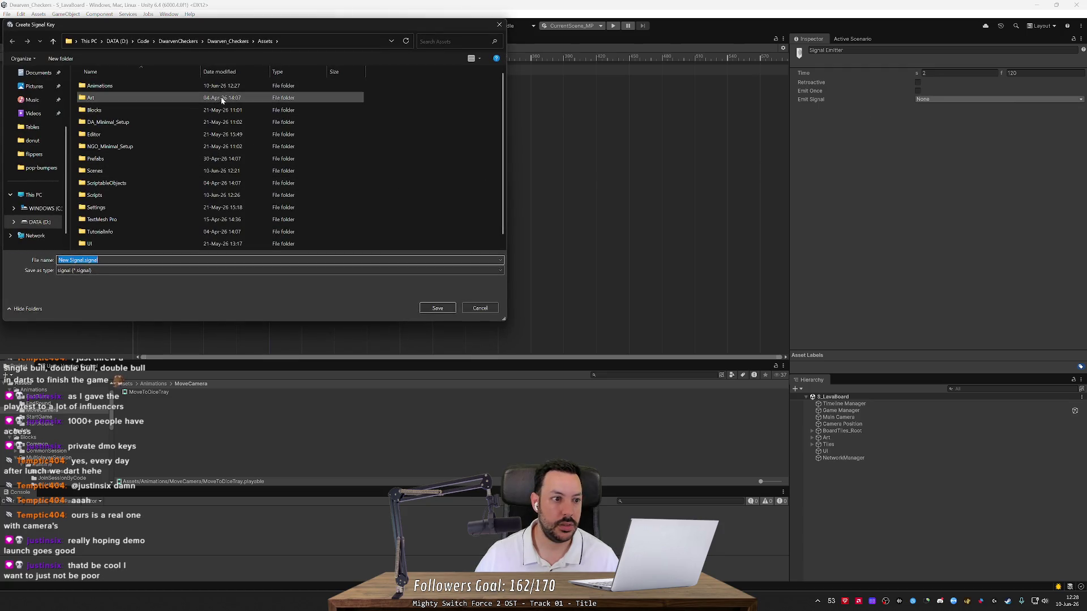
Step: Save the new signal as Signal_MoveCameraFinished in the Animations/MoveCamera folder
double_click(185, 86)
double_click(171, 108)
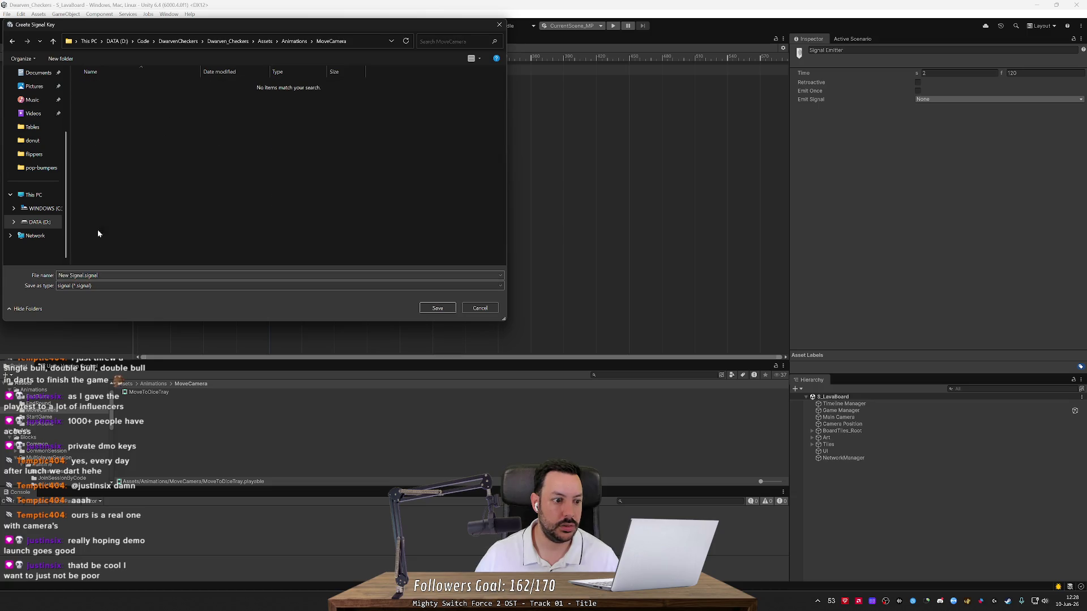
click(84, 276)
key(shift+Home)
text(Signal)
key(Delete)
text(_)
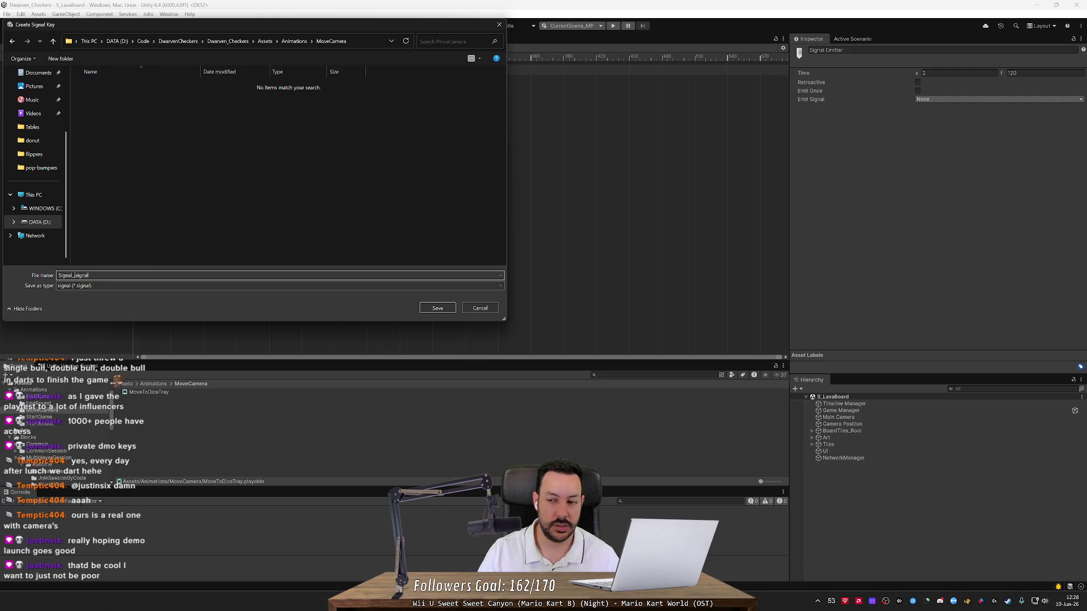
text(MoveCamera.)
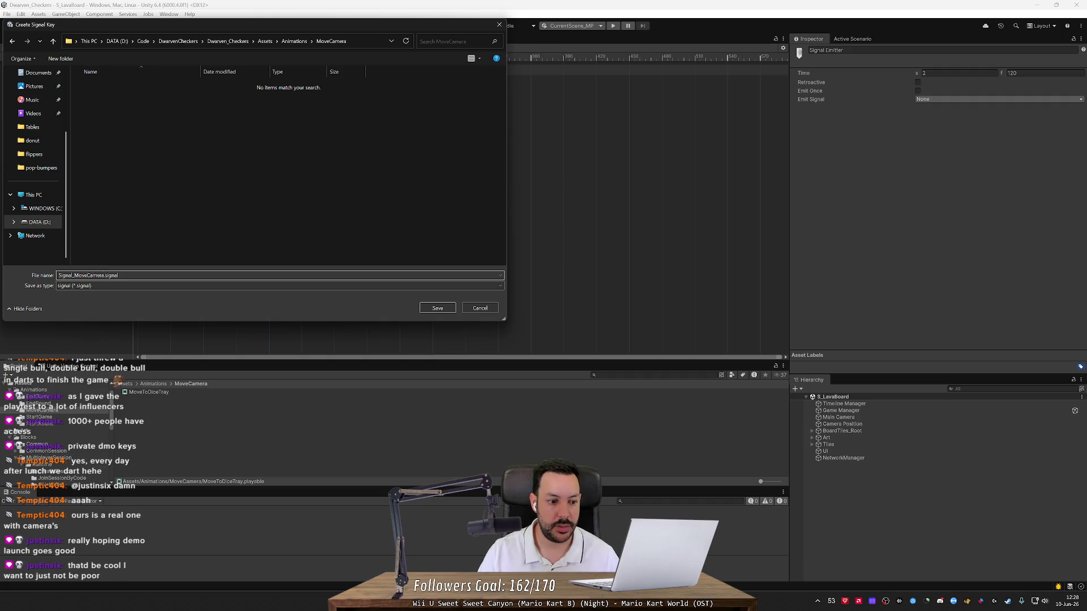
key(Left)
text(Finished)
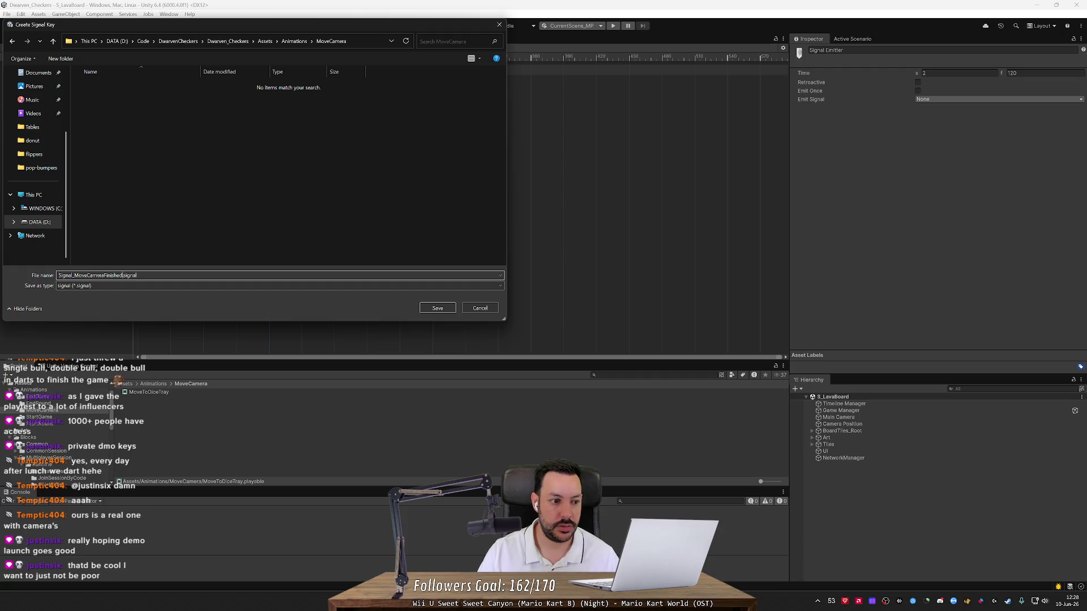
key(Return)
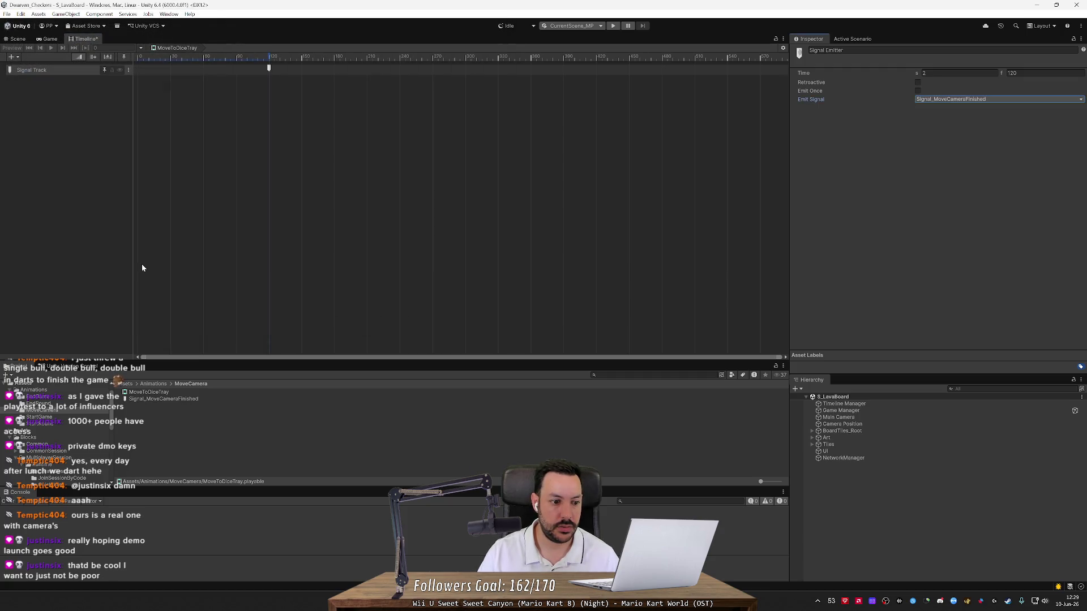
Step: Check the Signal_MoveCameraFinished asset in MoveCamera and save the MoveToDiceTray timeline
click(38, 403)
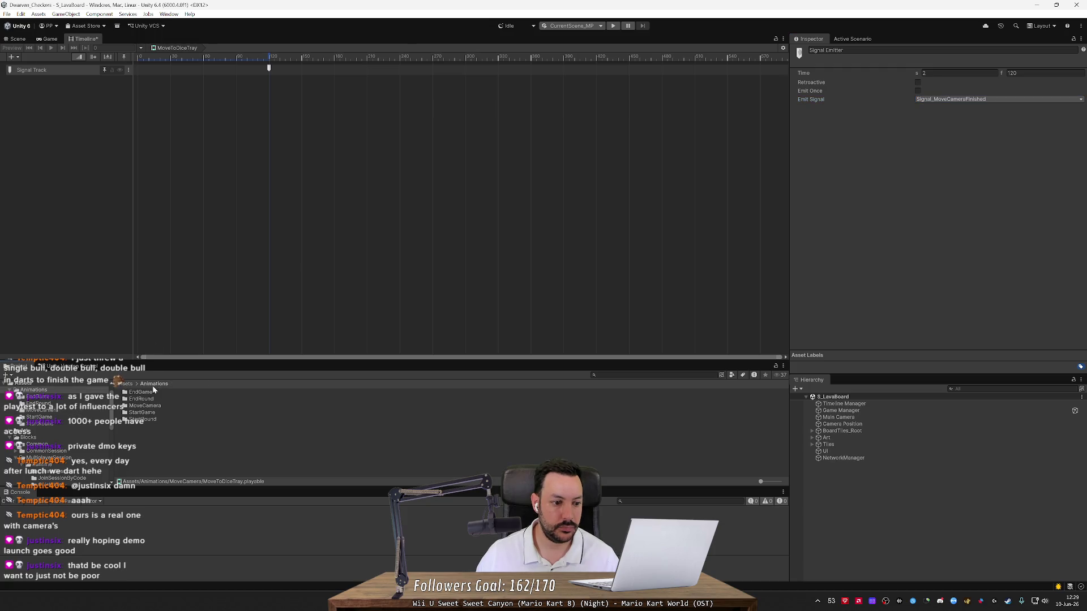
click(153, 385)
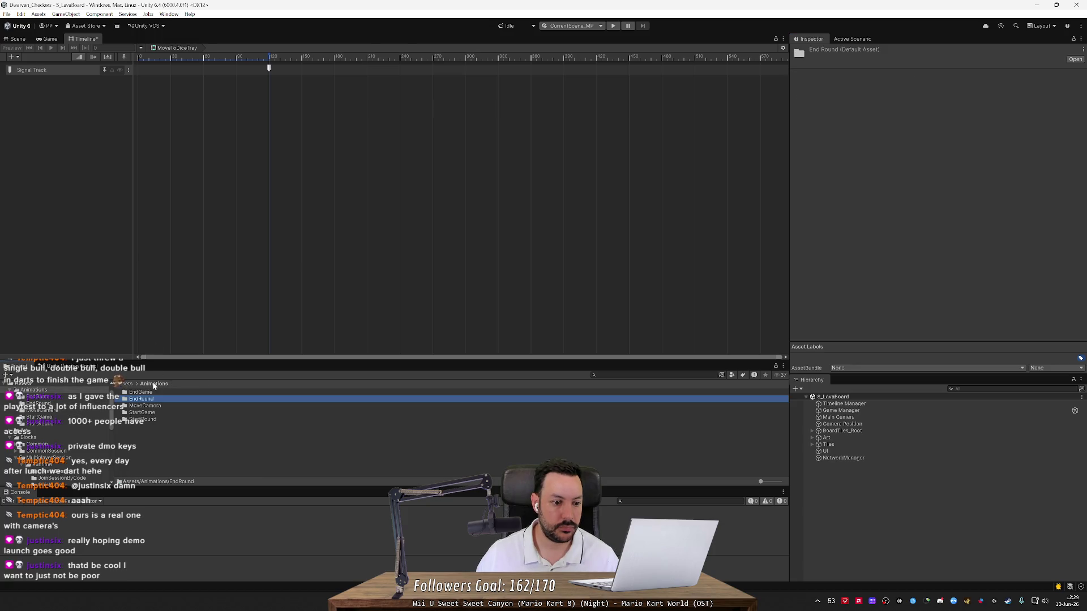
double_click(147, 405)
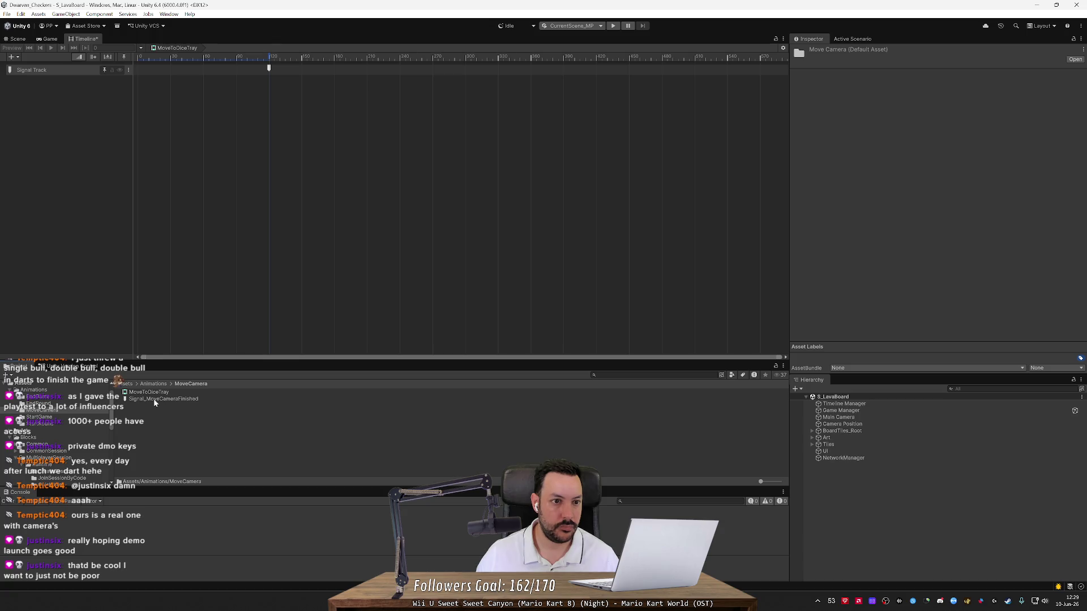
click(187, 399)
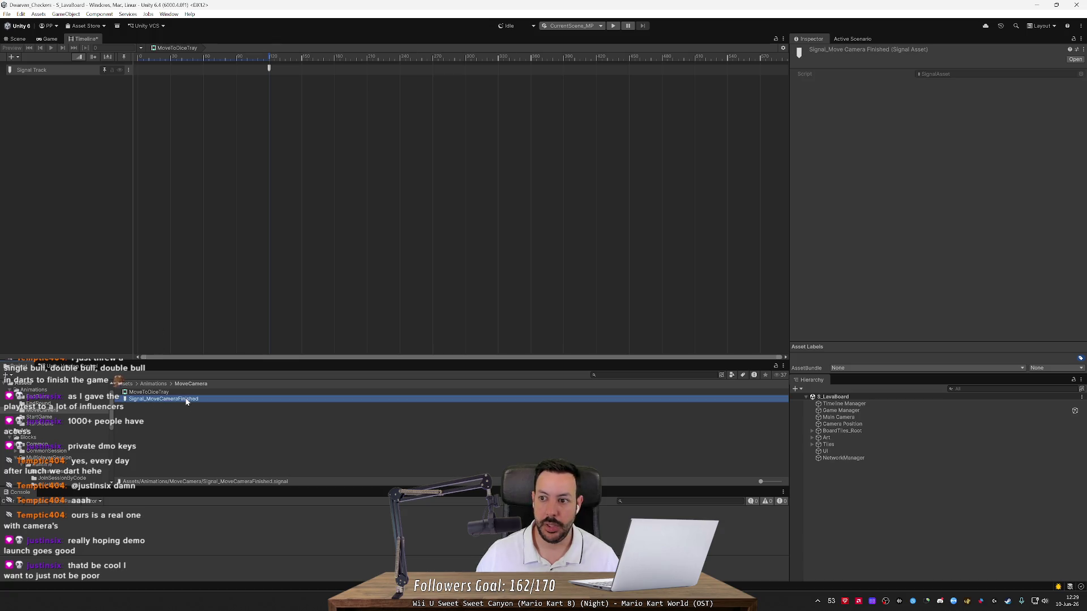
key(ctrl+s)
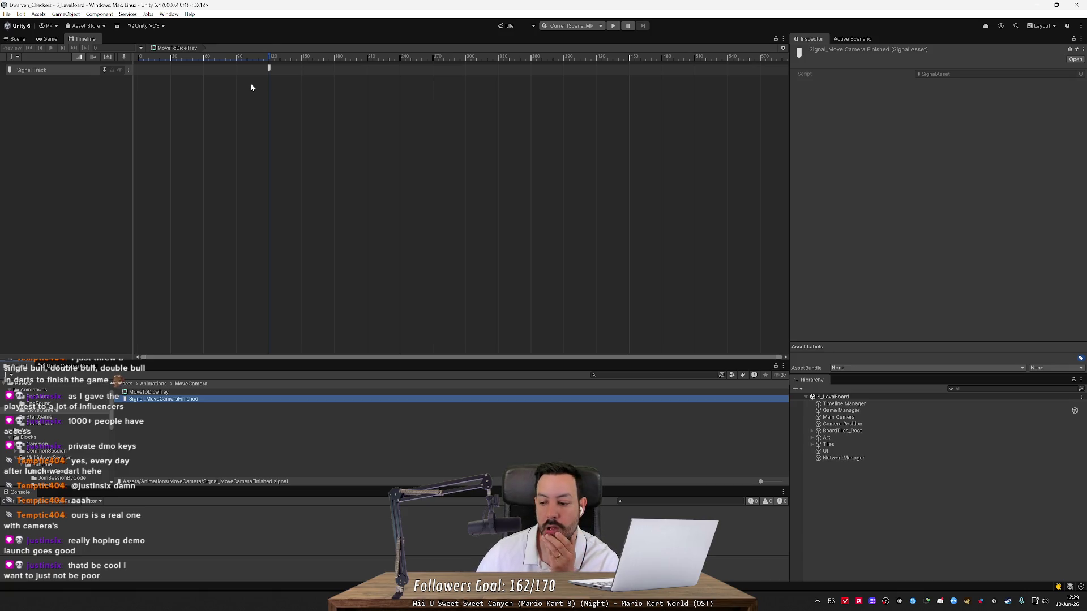
click(11, 57)
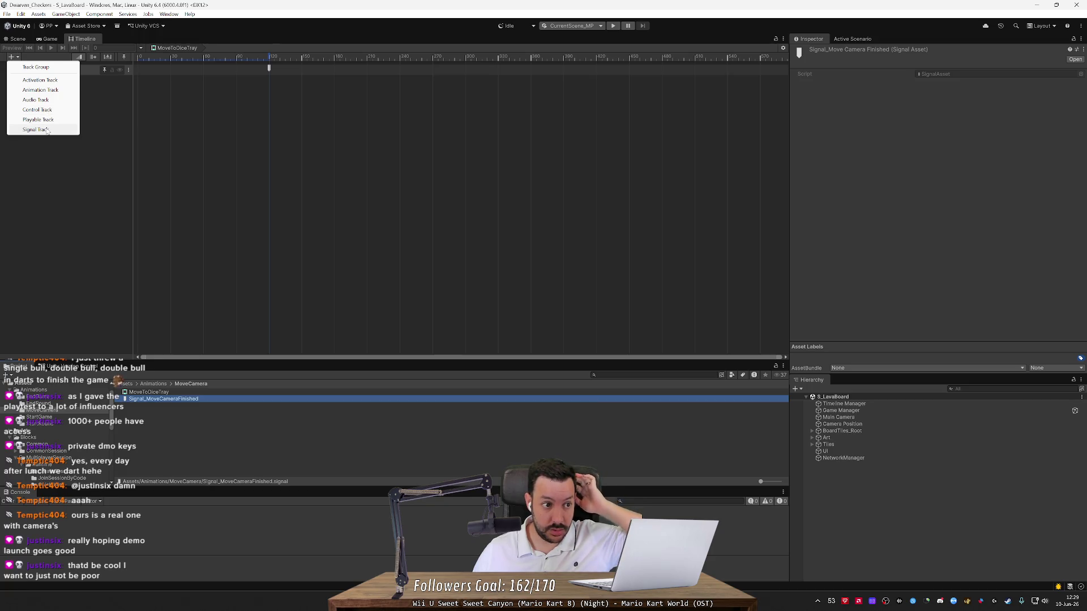
Step: Add a Control Track holding a Main Camera clip, discarding a stray Animation Track
click(52, 90)
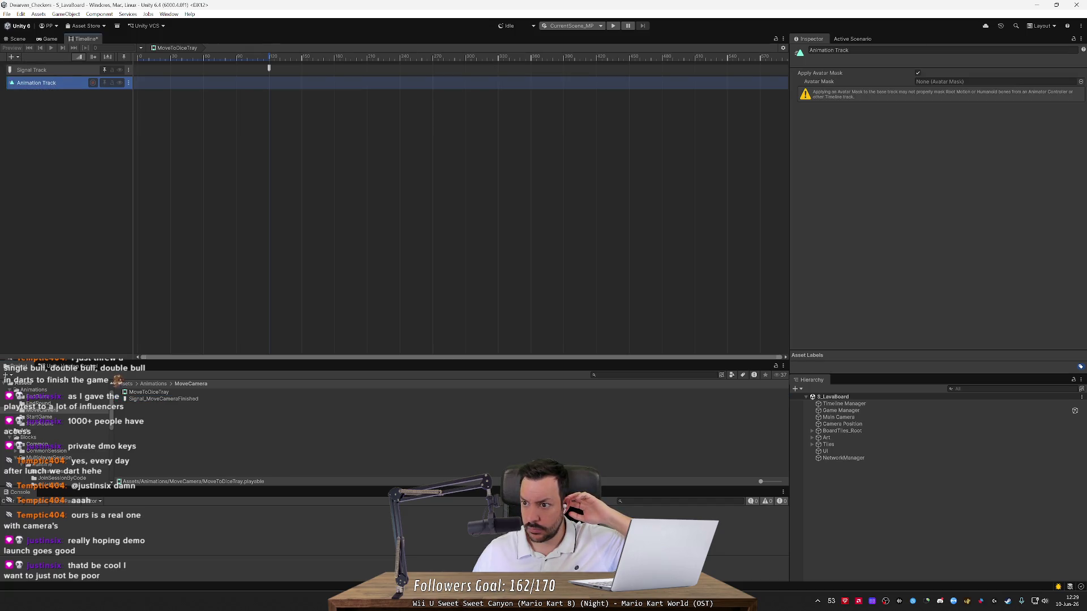
key(Delete)
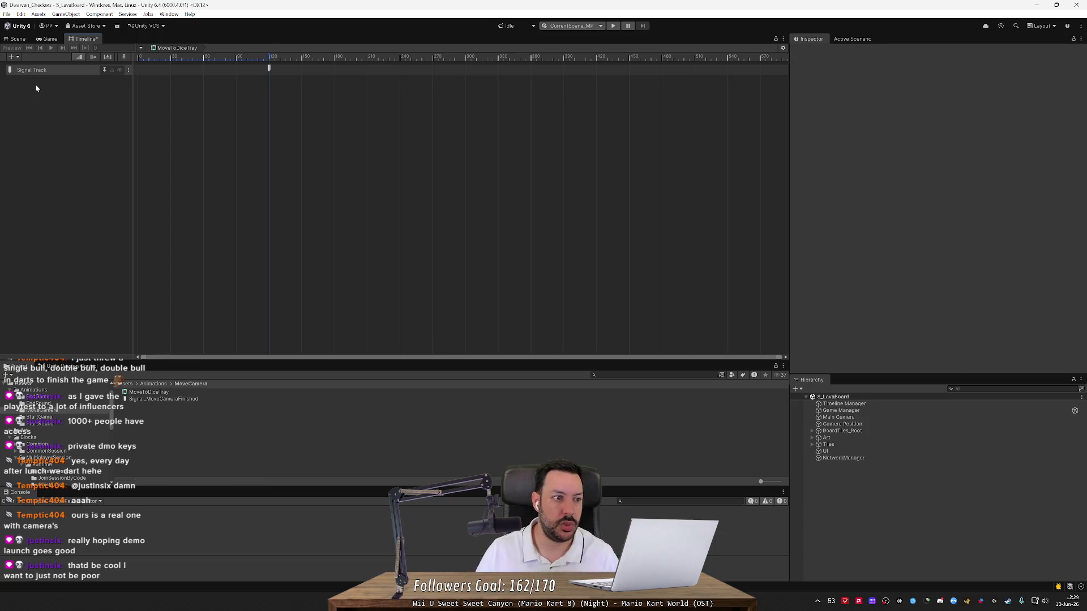
click(12, 57)
click(39, 108)
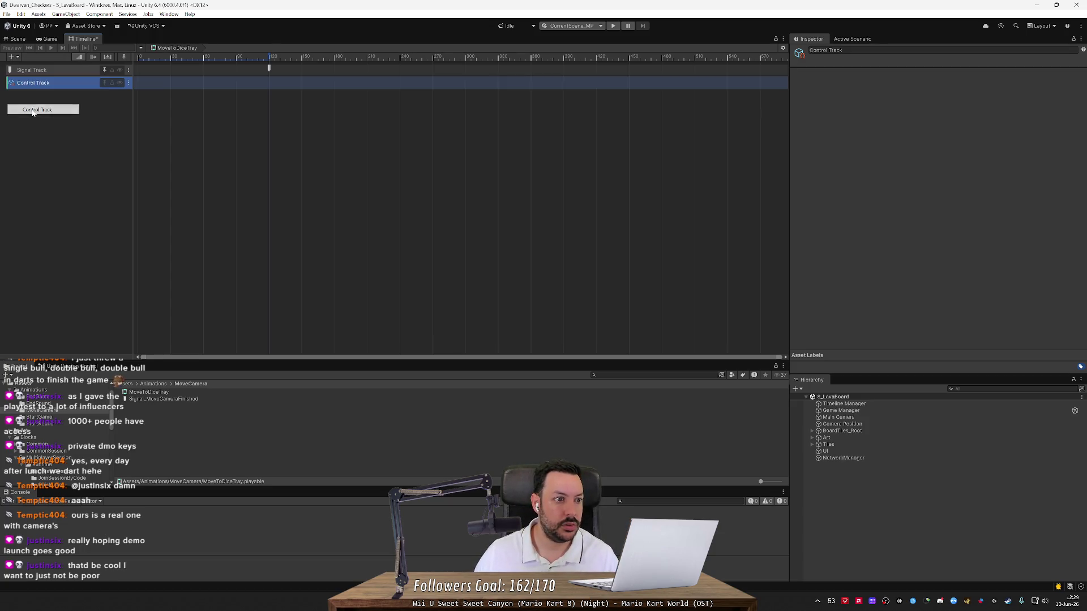
right_click(63, 87)
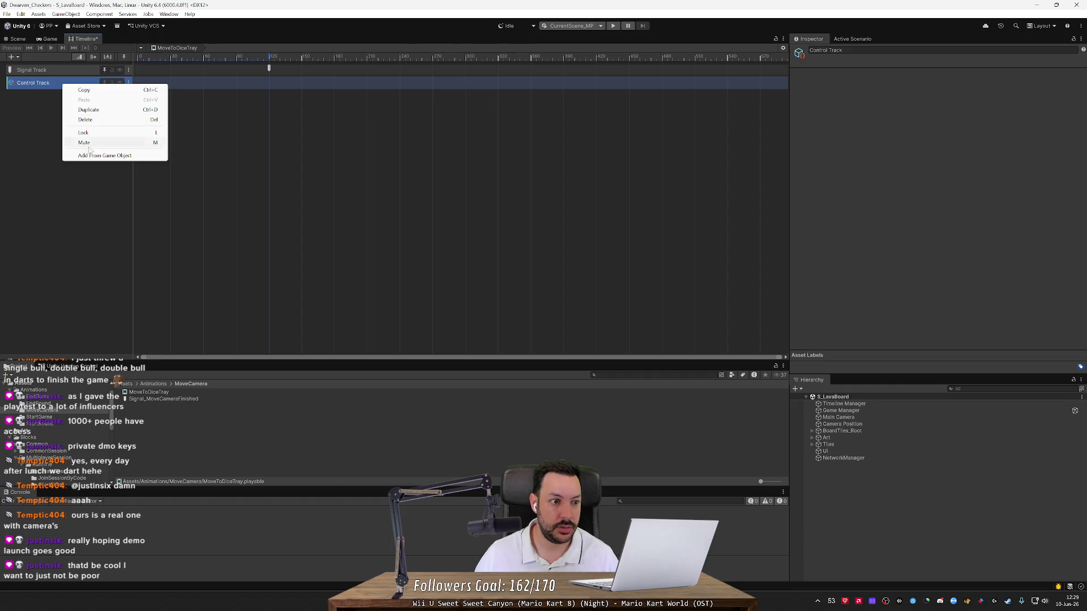
click(93, 155)
mouse_move(453, 200)
mouse_down()
mouse_move(433, 397)
mouse_move(438, 170)
mouse_move(437, 344)
mouse_up()
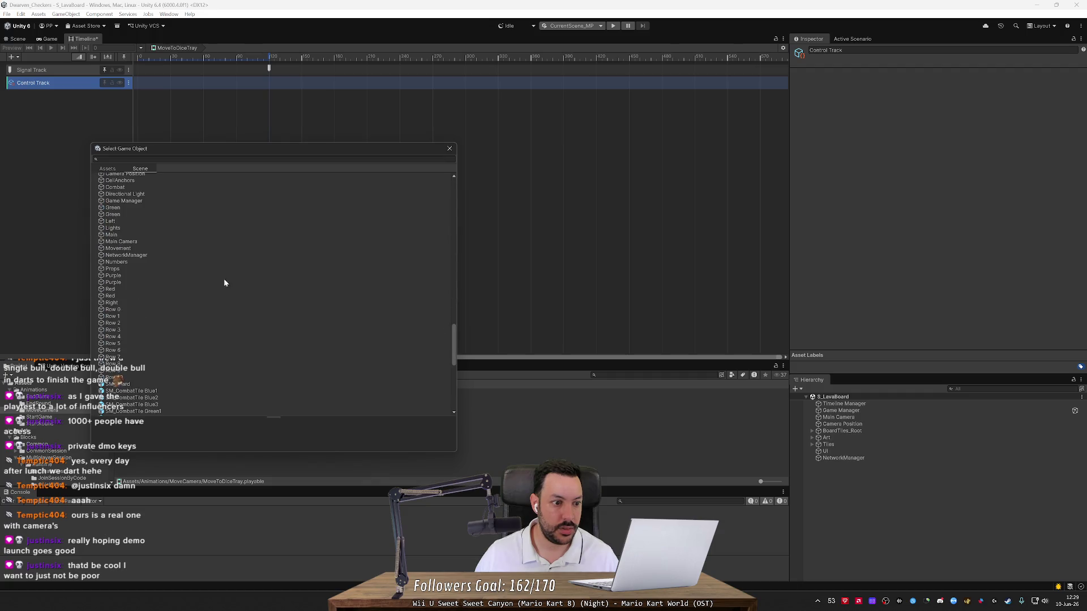
double_click(129, 242)
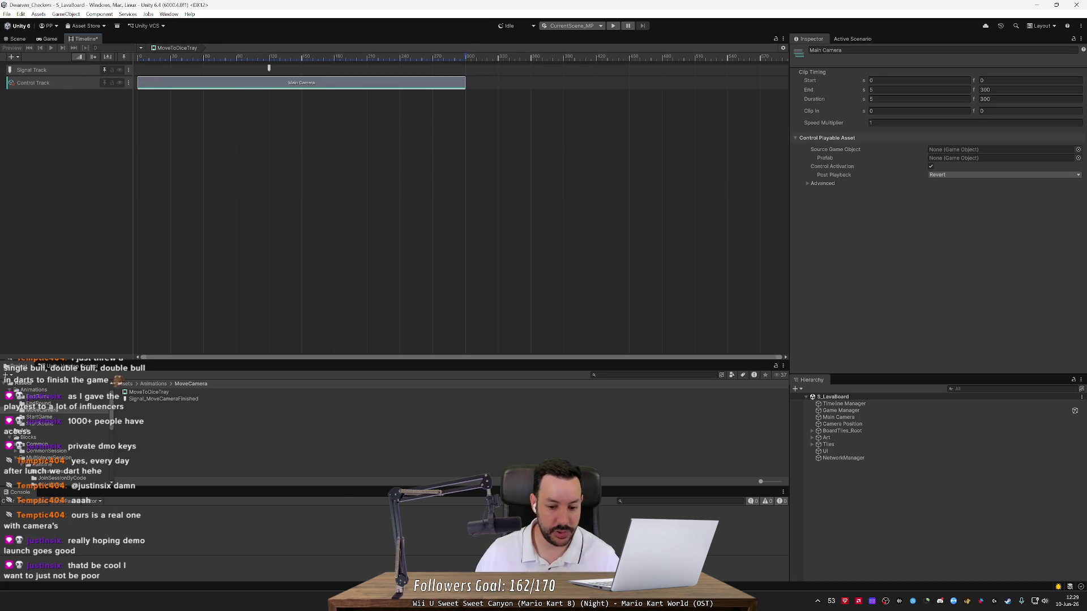
key(alt+Tab)
Step: Search Google for 'unity move camera timeline' and open a YouTube tutorial result
click(300, 28)
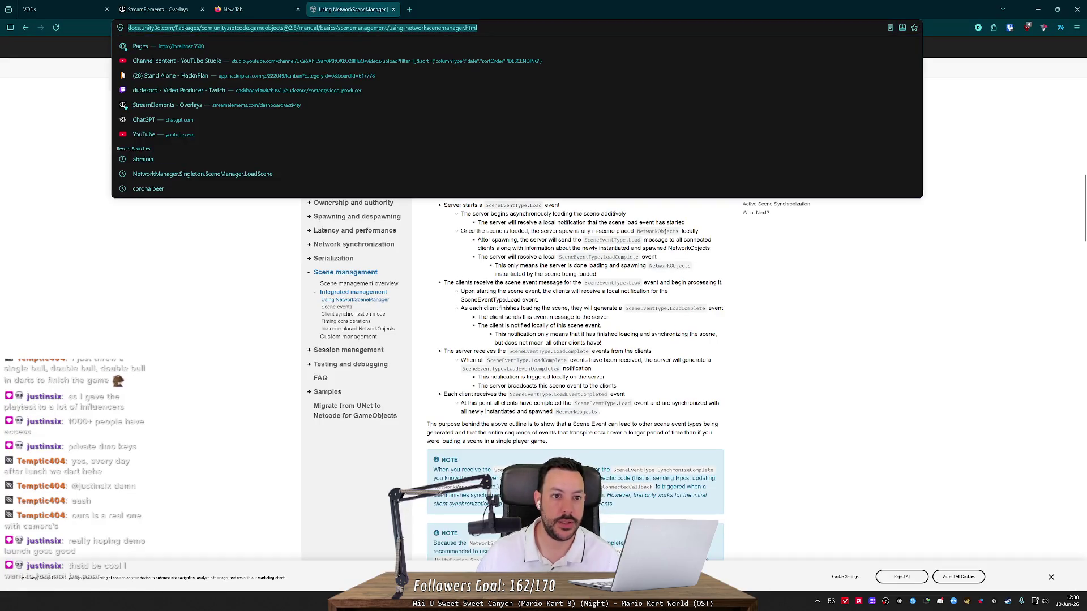
text(un)
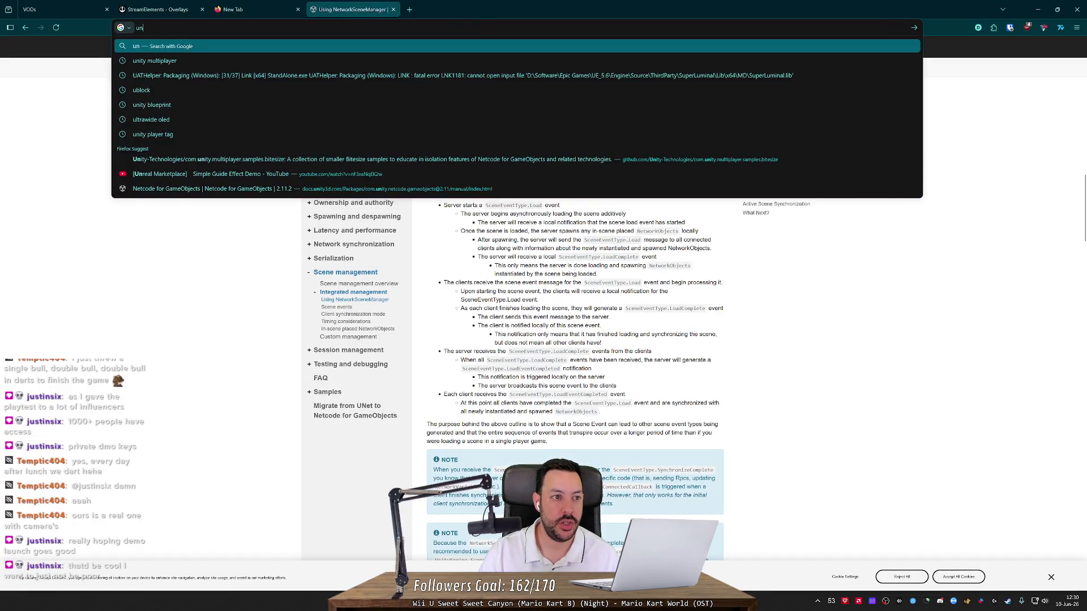
text(ity move camera timeline)
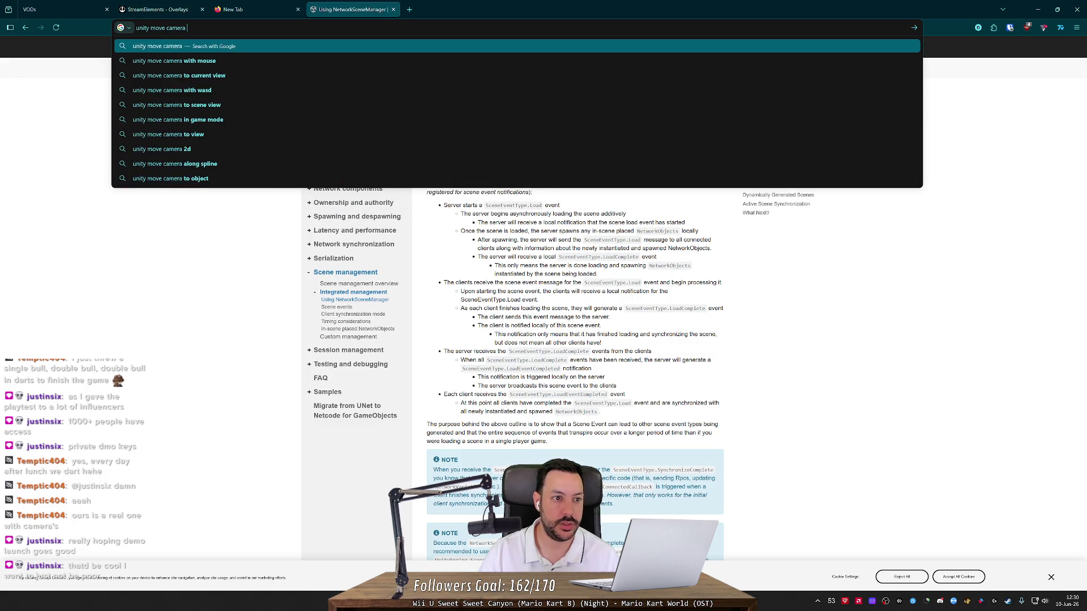
key(alt+Return)
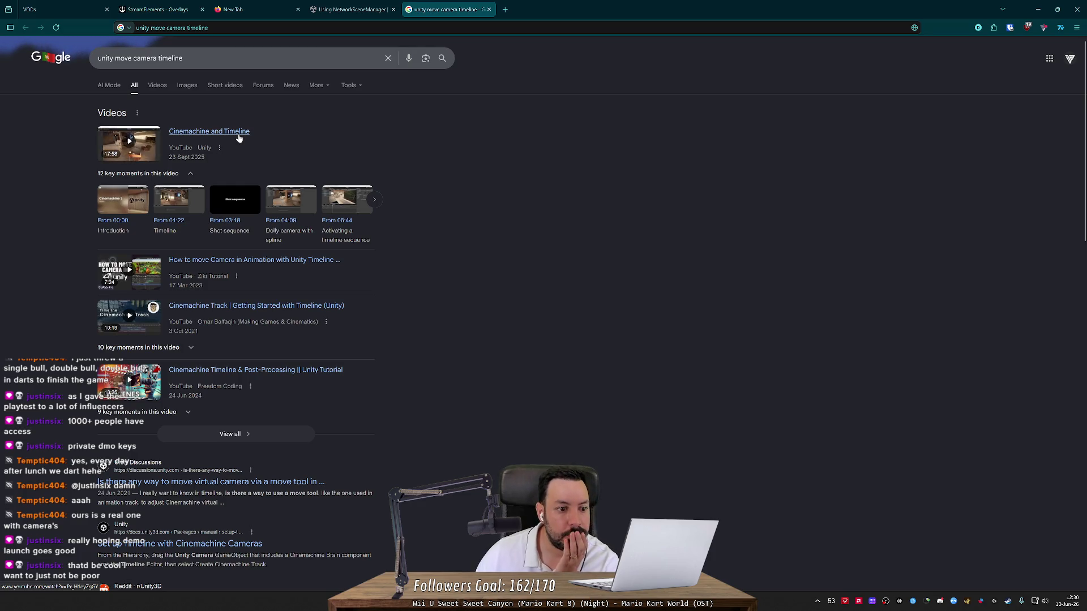
click(287, 211)
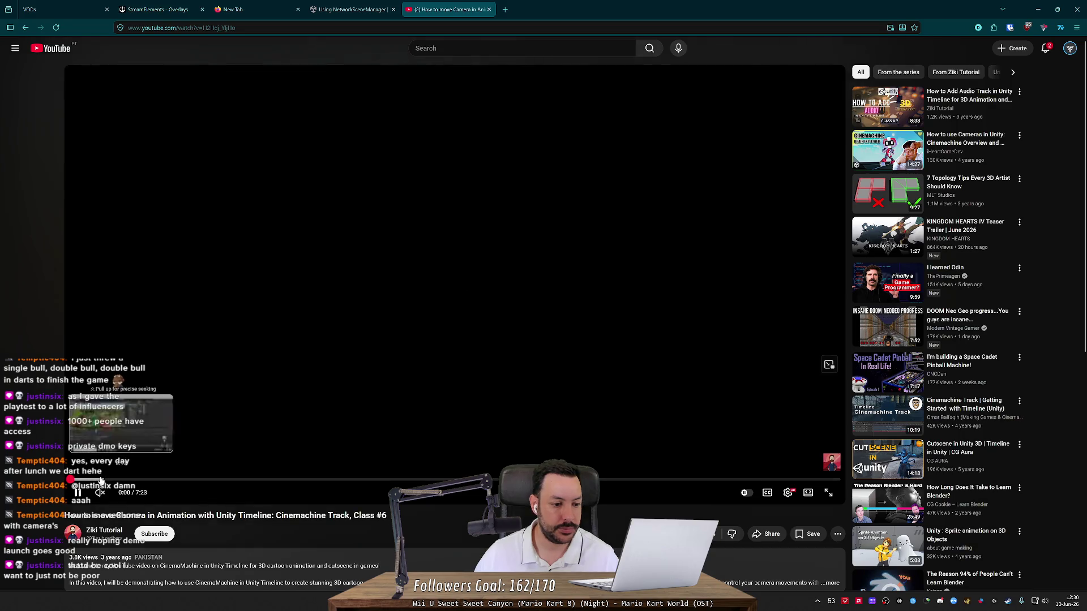
Step: Skip ahead twice in the tutorial video, then go back to the Google results
click(157, 480)
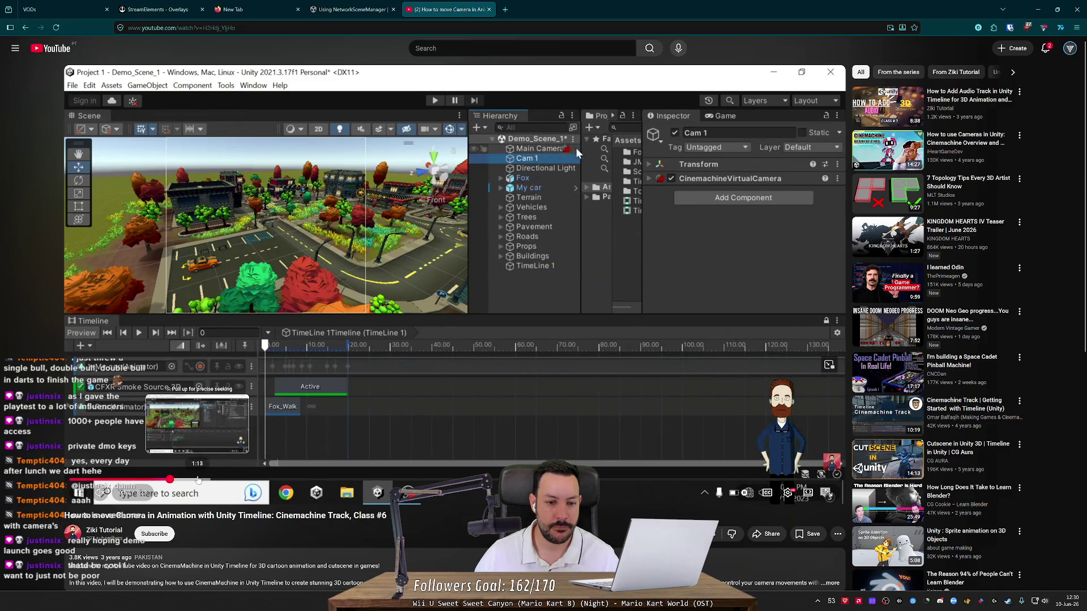
click(208, 480)
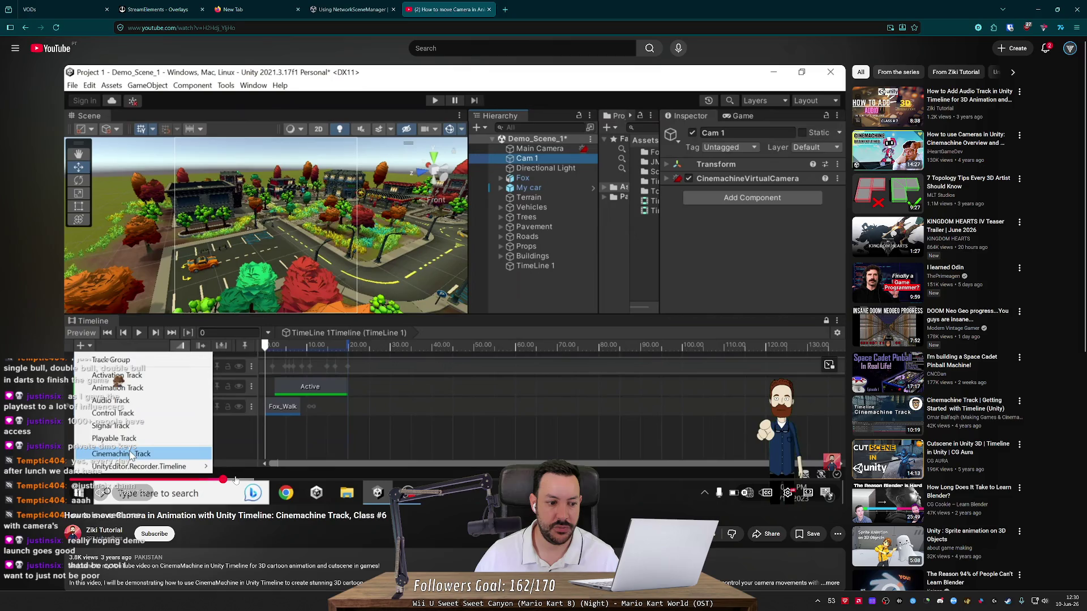
key(alt+Left)
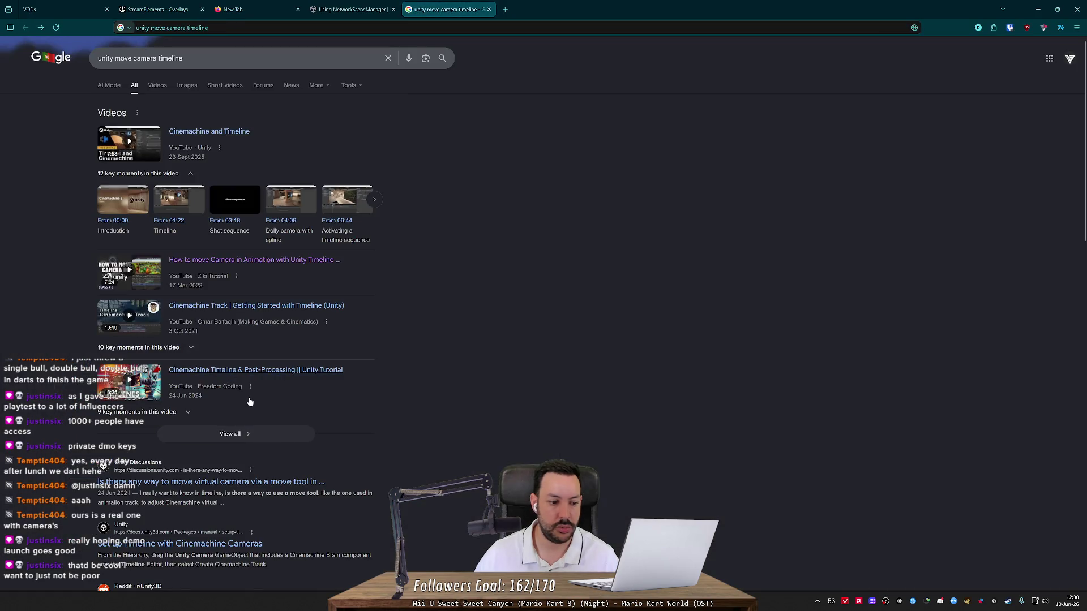
Step: Glance at the 'Set up Timeline with Cinemachine Cameras' doc and return to results
scroll(246, 412, down, 3)
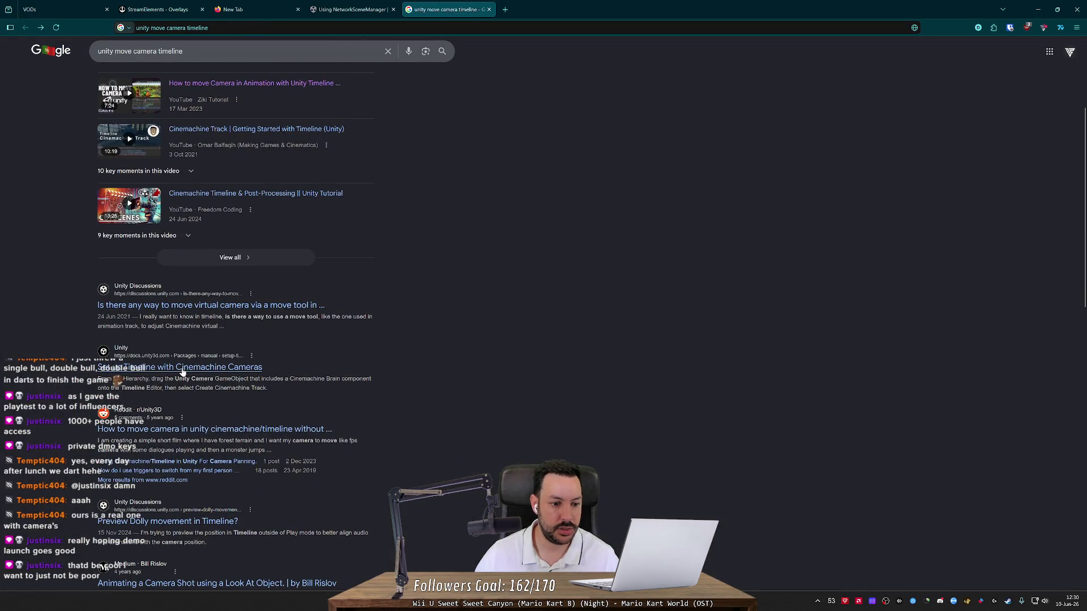
click(182, 368)
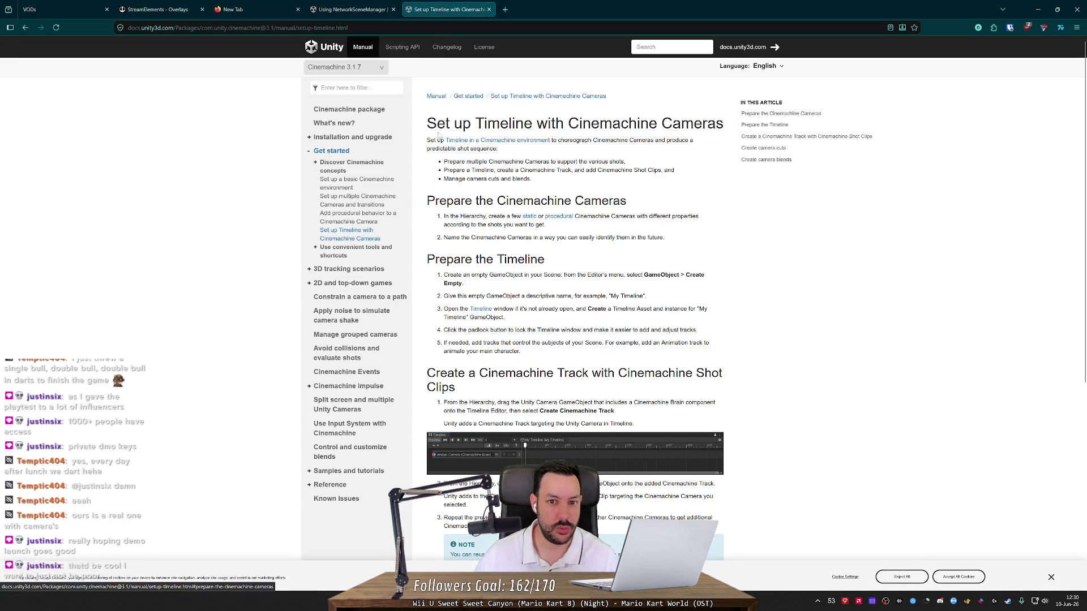
key(alt+Left)
scroll(169, 81, up, 1)
Step: Search for 'cinemachine' and open the Unity Manual's Cinemachine package page
click(169, 51)
key(ctrl+a)
text(c)
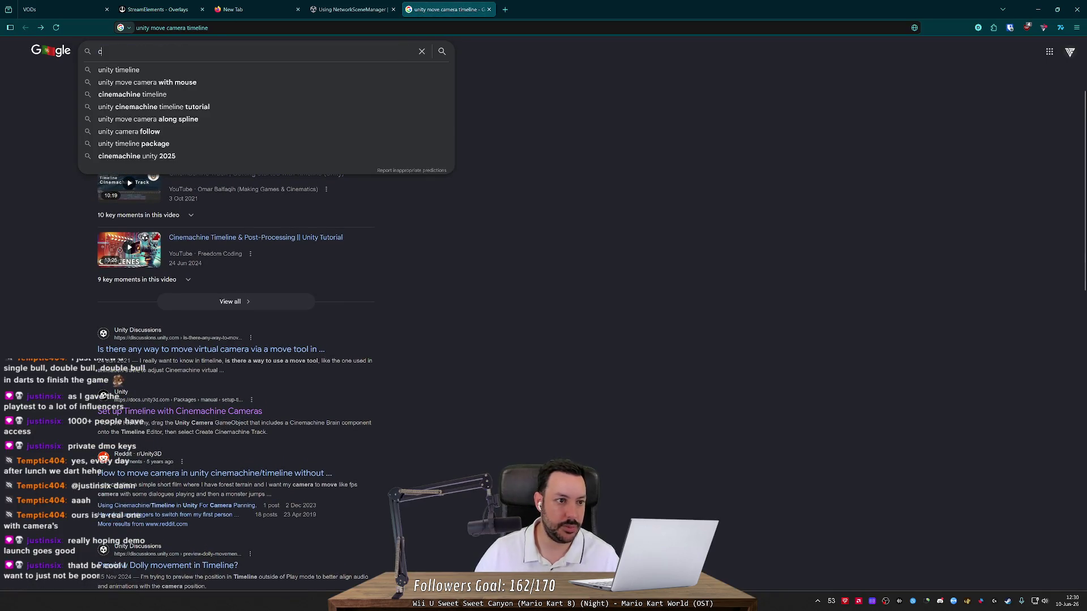
text(inemachine)
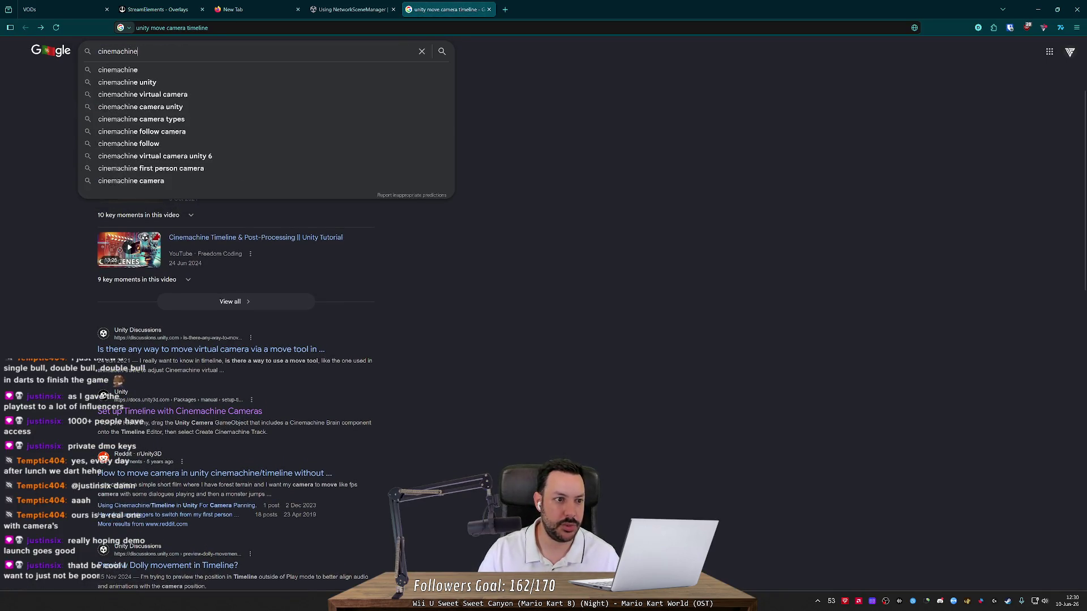
key(Return)
click(122, 330)
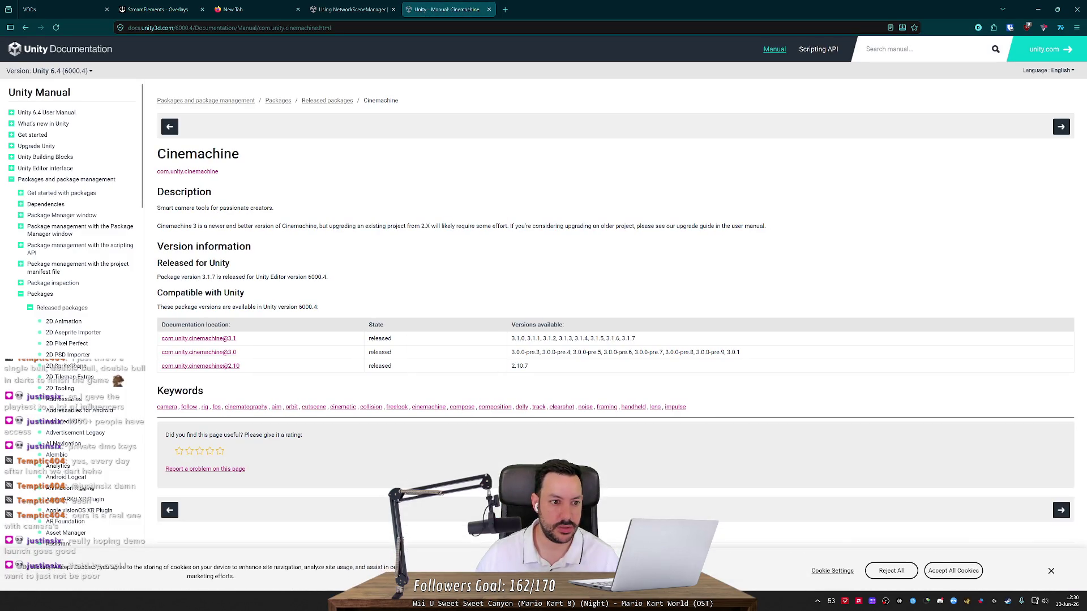
Step: Open the Cinemachine package documentation in a new tab and read its Samples and tutorials page
click(199, 339)
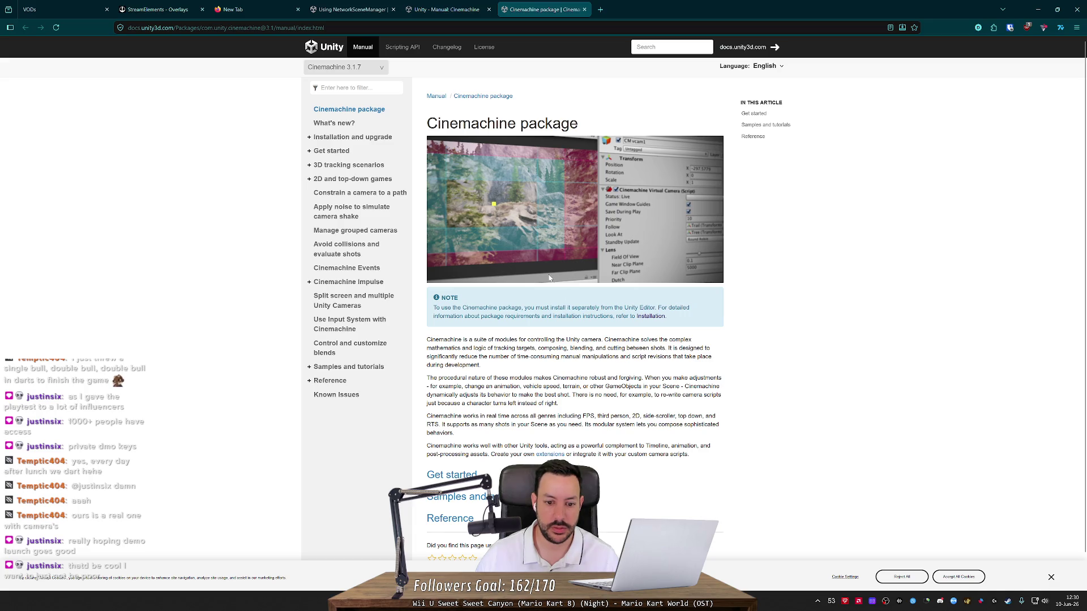
click(457, 496)
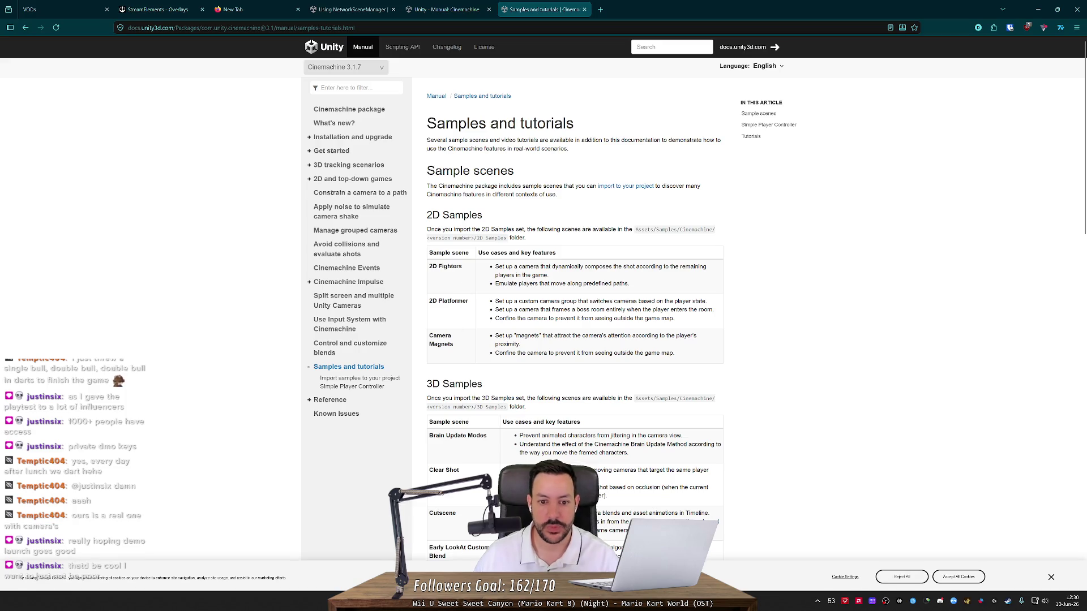
scroll(457, 268, down, 4)
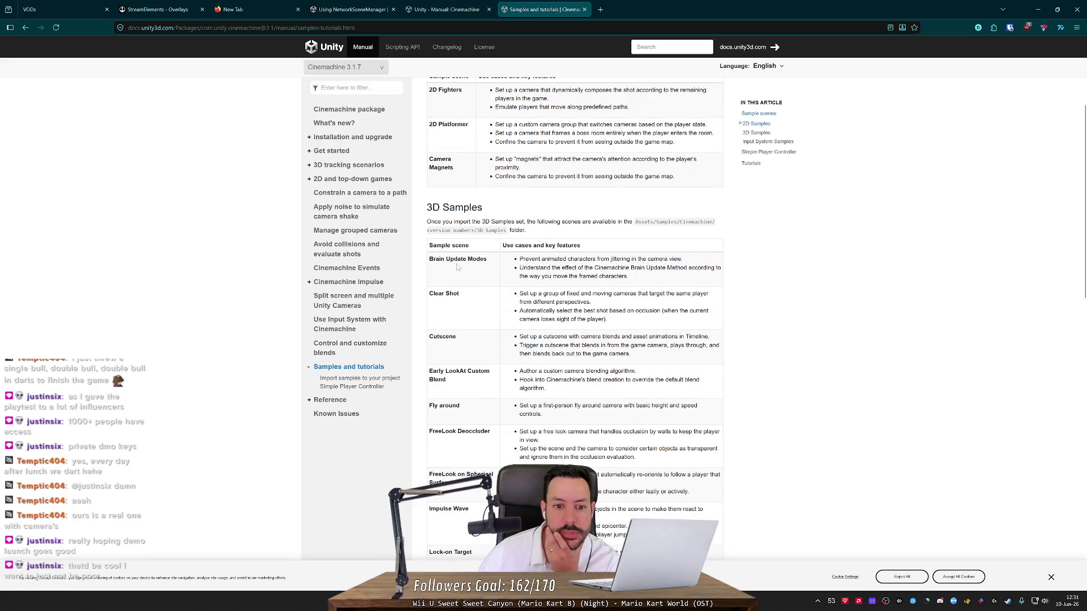
scroll(457, 267, down, 2)
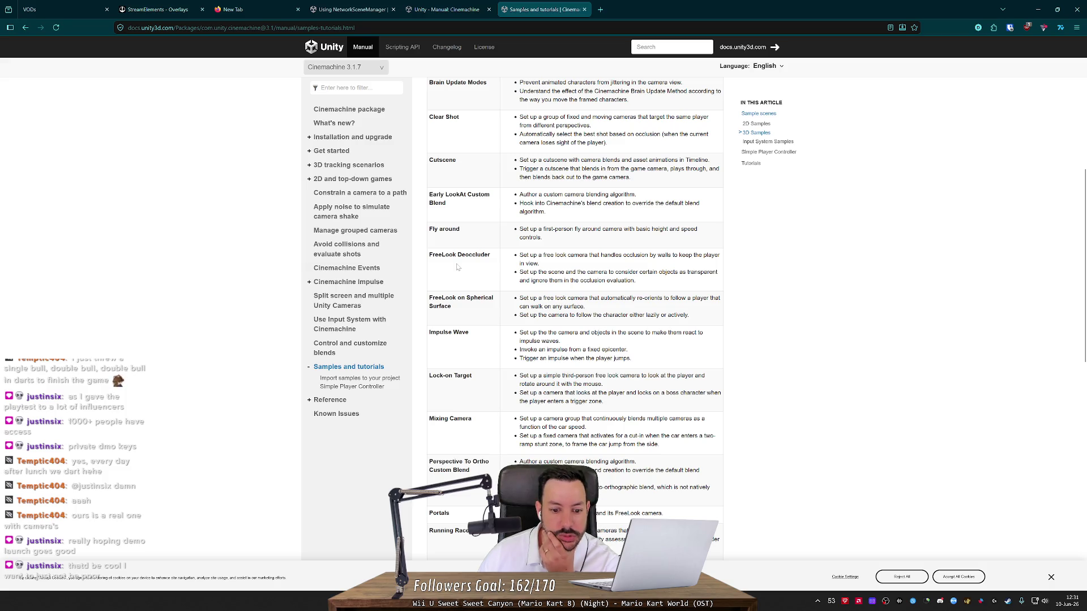
middle_click(458, 267)
middle_click(457, 267)
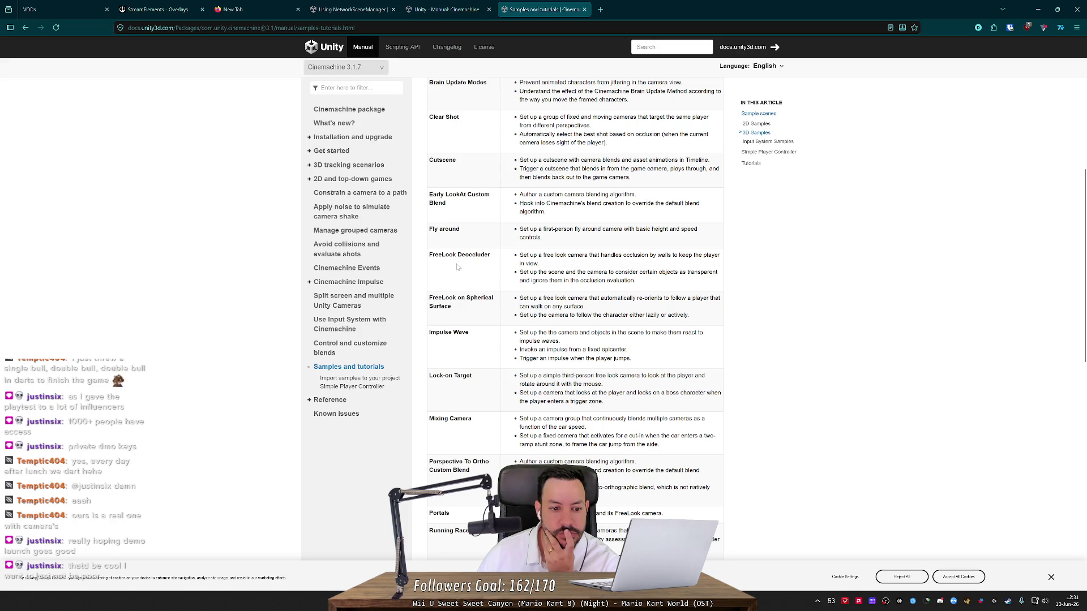
Step: Read the Control and customize blends page, briefly visiting Constrain a camera to a path
click(349, 345)
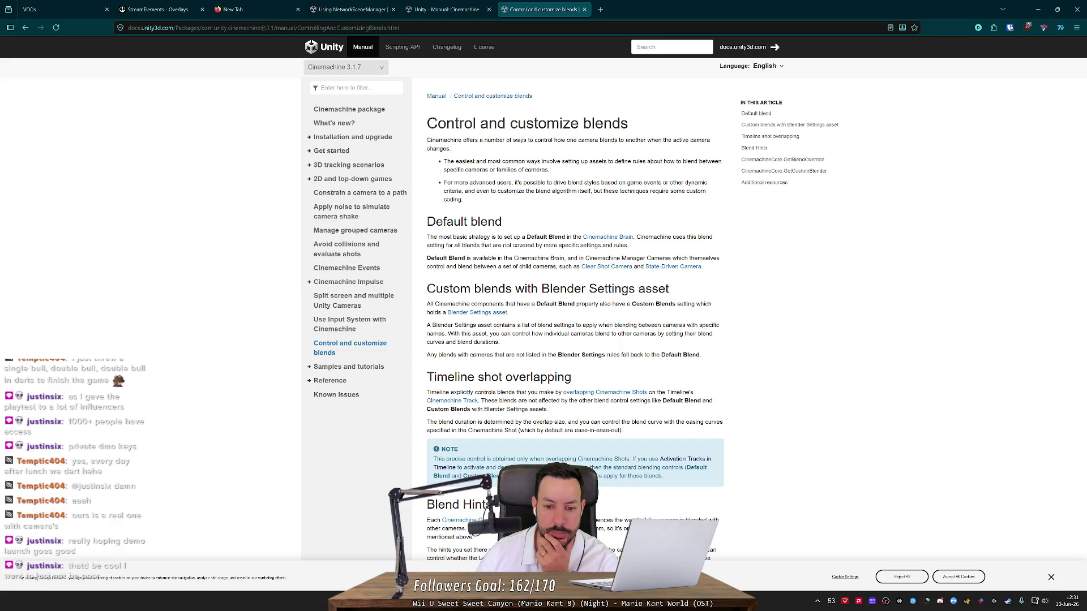
scroll(568, 185, down, 3)
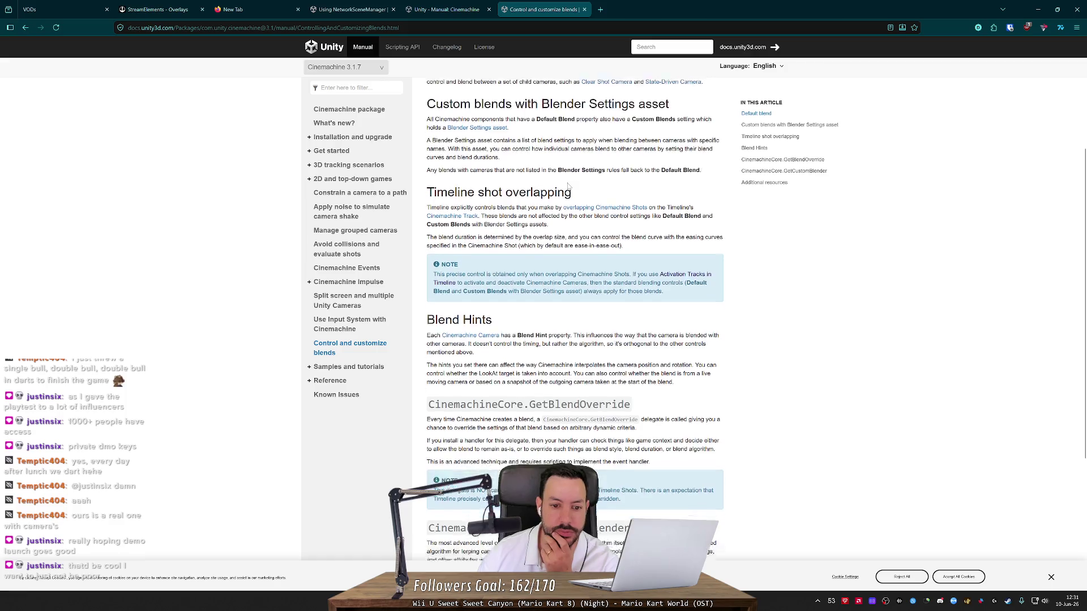
scroll(568, 186, down, 4)
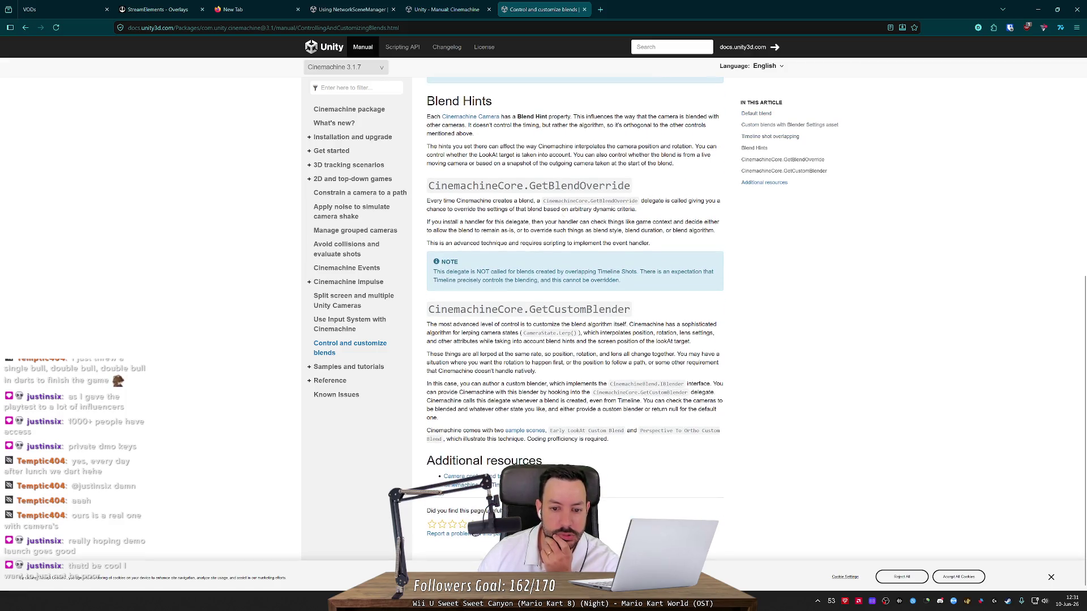
scroll(339, 231, up, 2)
click(369, 194)
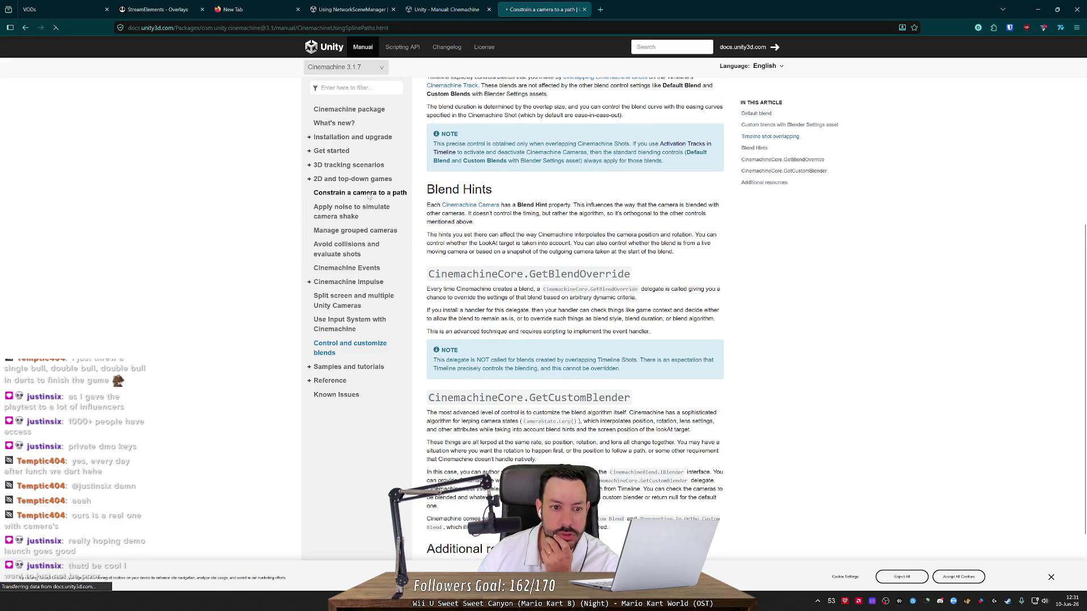
key(alt+Left)
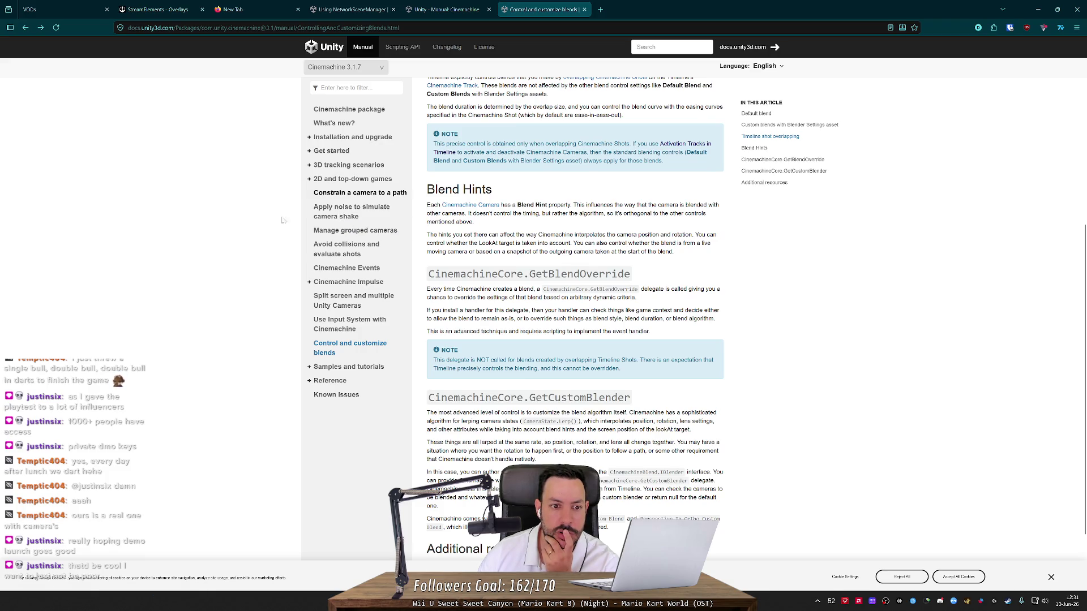
Step: Expand the 3D tracking scenarios and Samples and tutorials sidebar sections
click(309, 179)
click(309, 180)
click(309, 165)
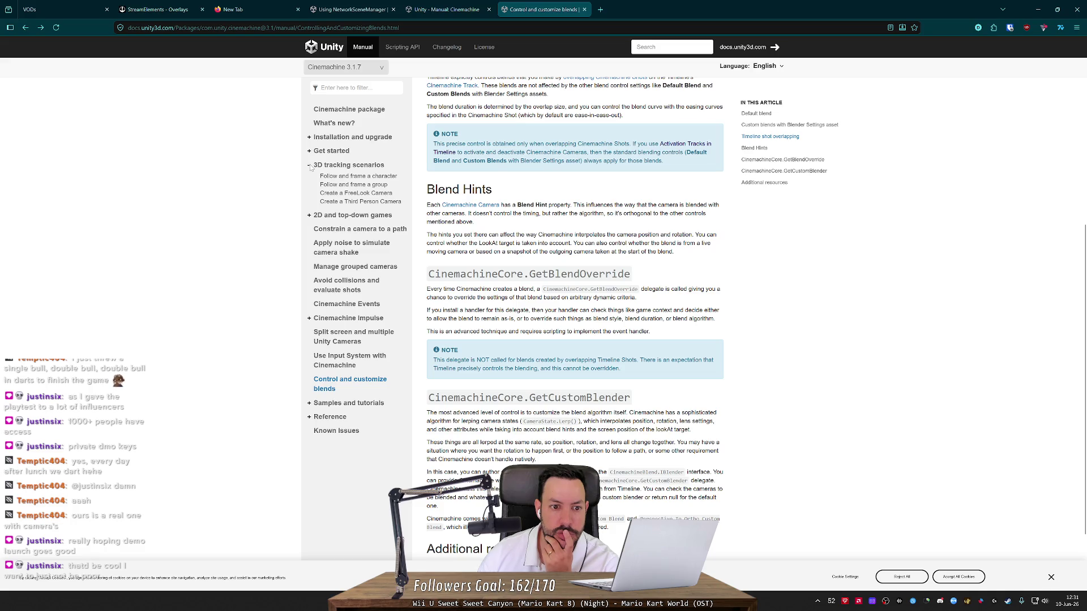
click(309, 403)
Step: Close the Cinemachine docs tab and return to the cinemachine search results
key(alt+Left)
key(alt+Left)
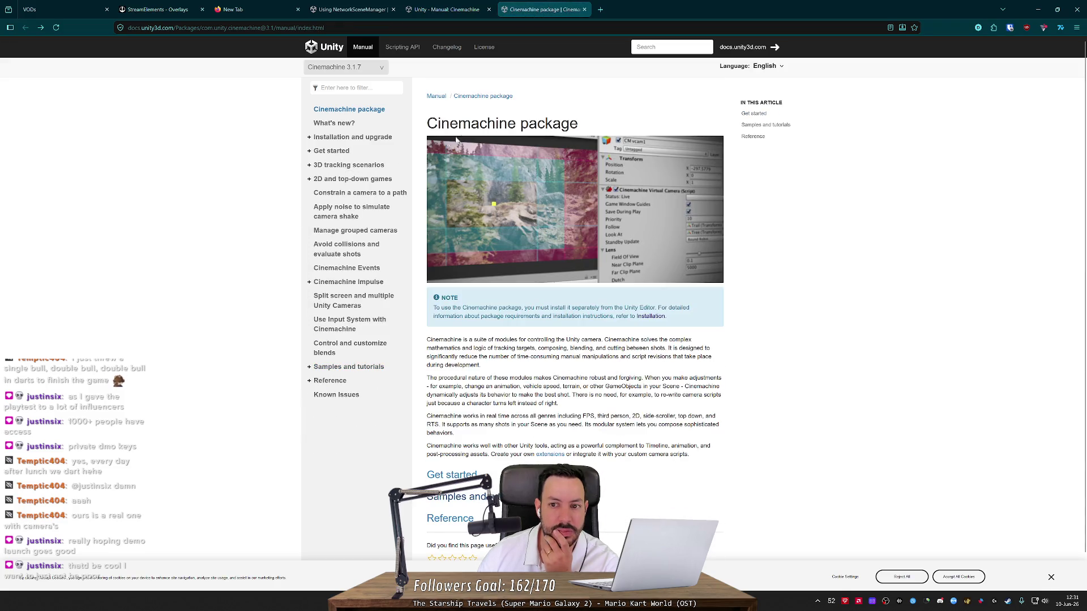
key(ctrl+w)
key(alt+Left)
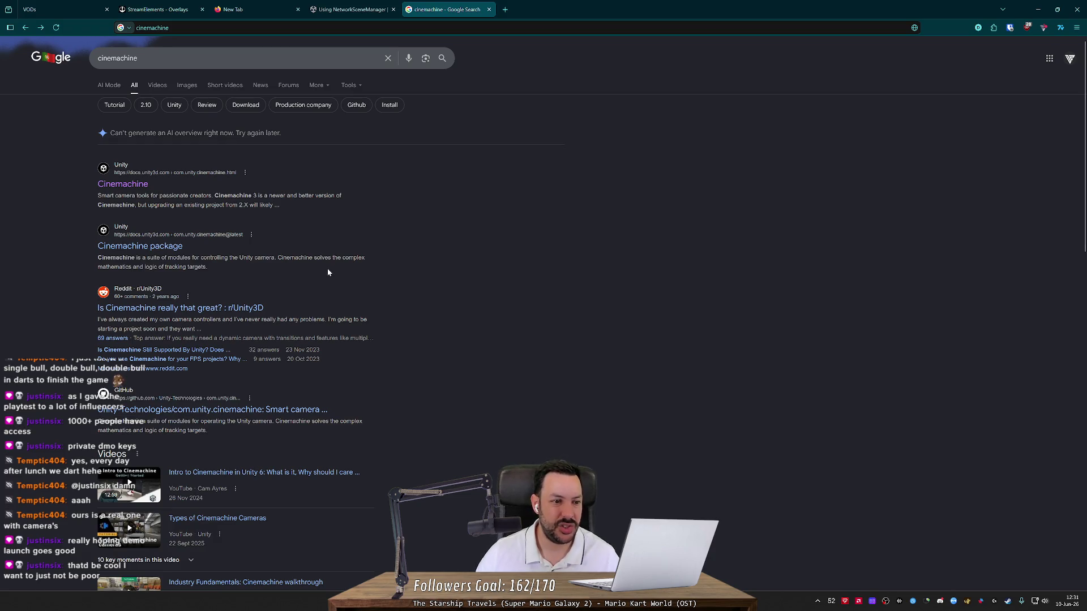
Step: Open the Reddit thread 'Is Cinemachine really that great?' in a new tab
drag(175, 267, 197, 258)
click(200, 275)
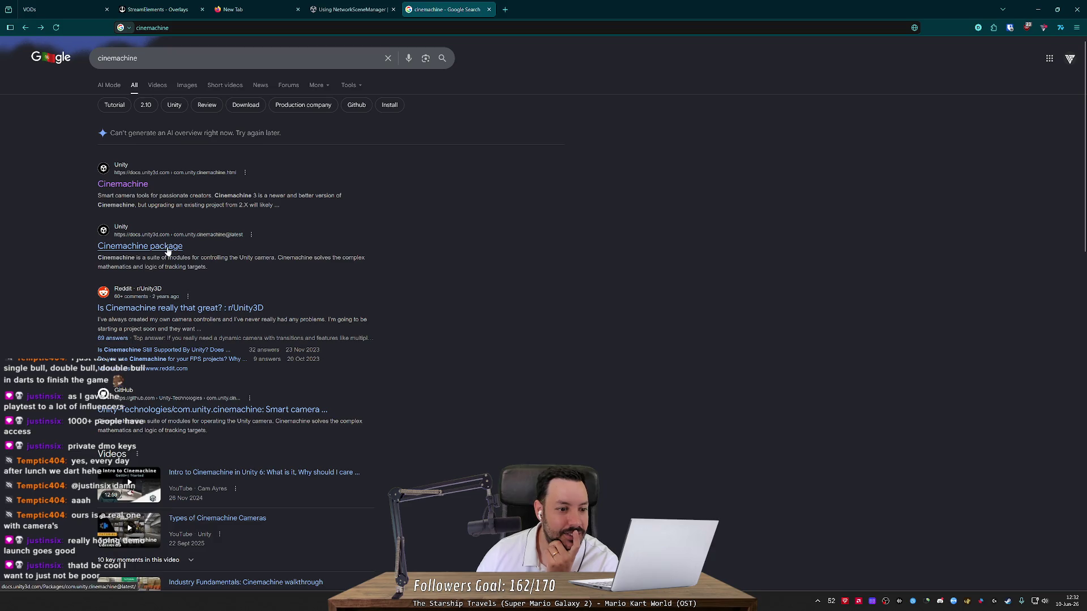
middle_click(181, 309)
click(573, 3)
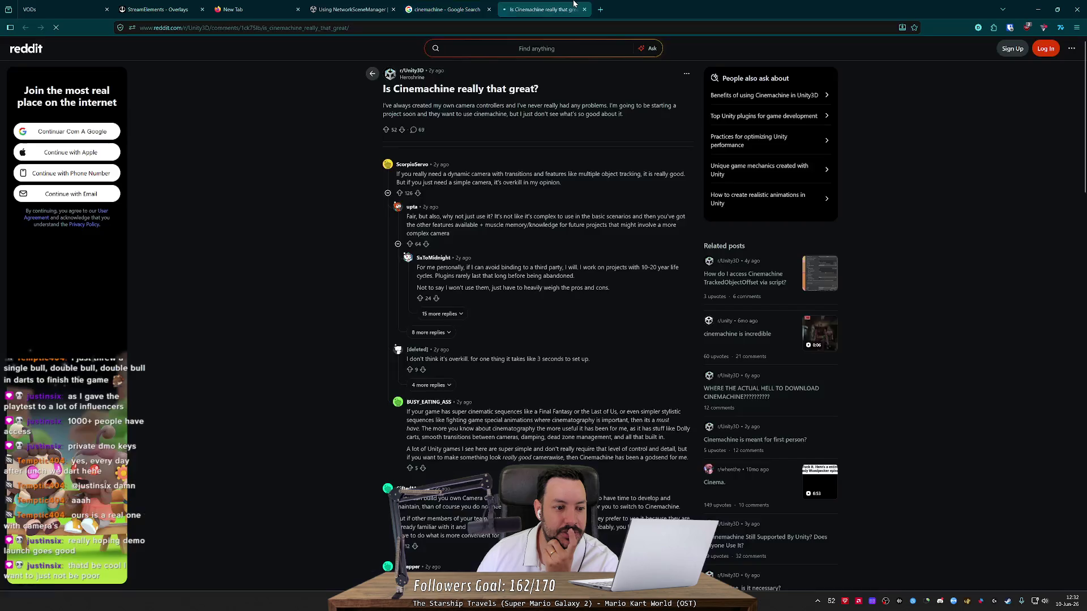
Step: Skim the thread's first comment, close it, and return to the unity move camera timeline results
drag(474, 174, 610, 183)
click(610, 182)
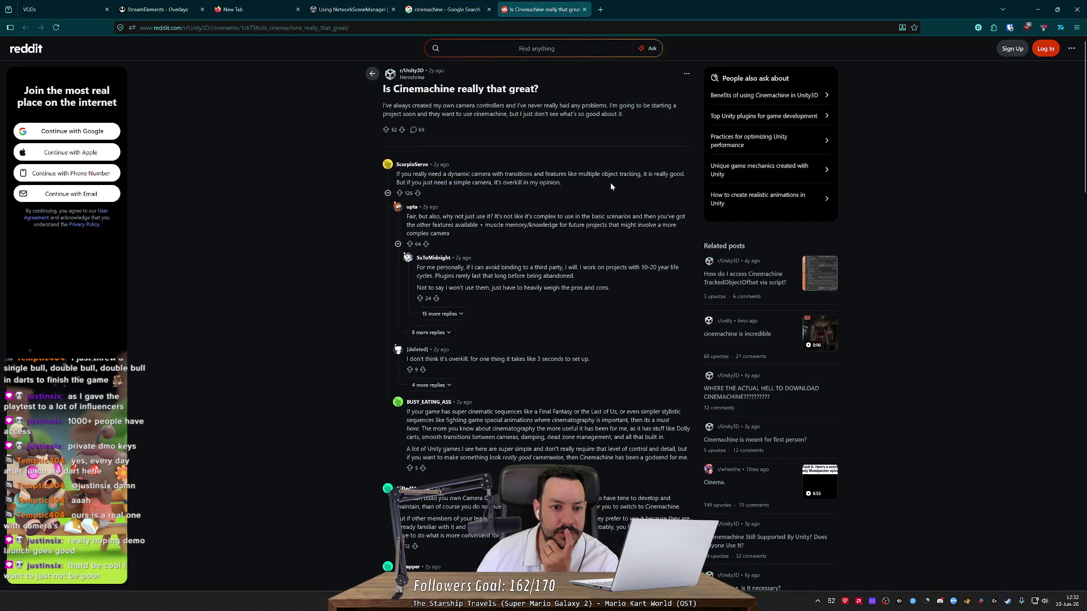
middle_click(544, 13)
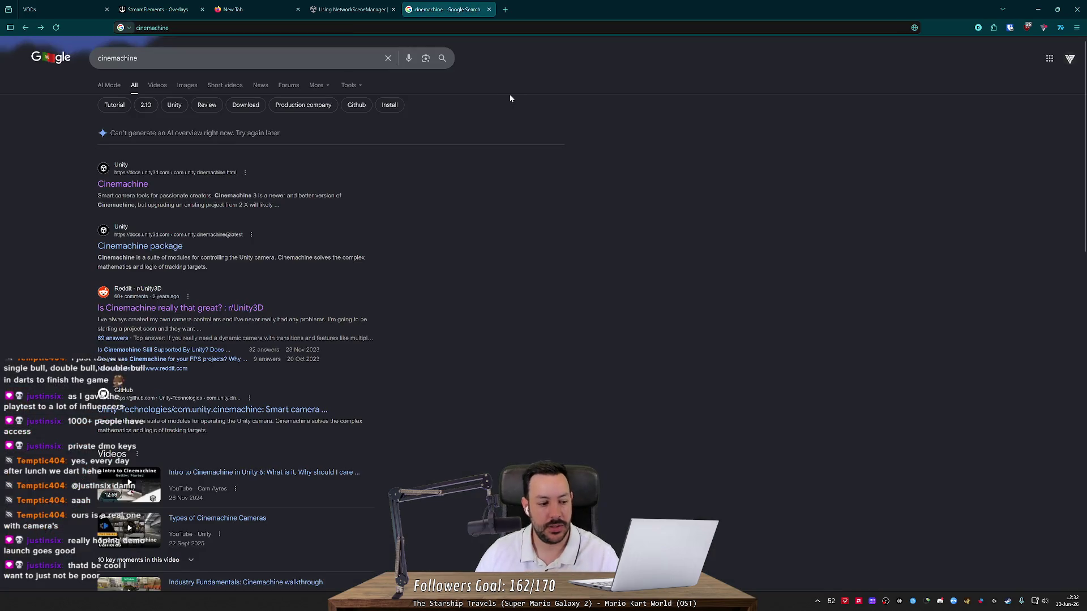
key(alt+Left)
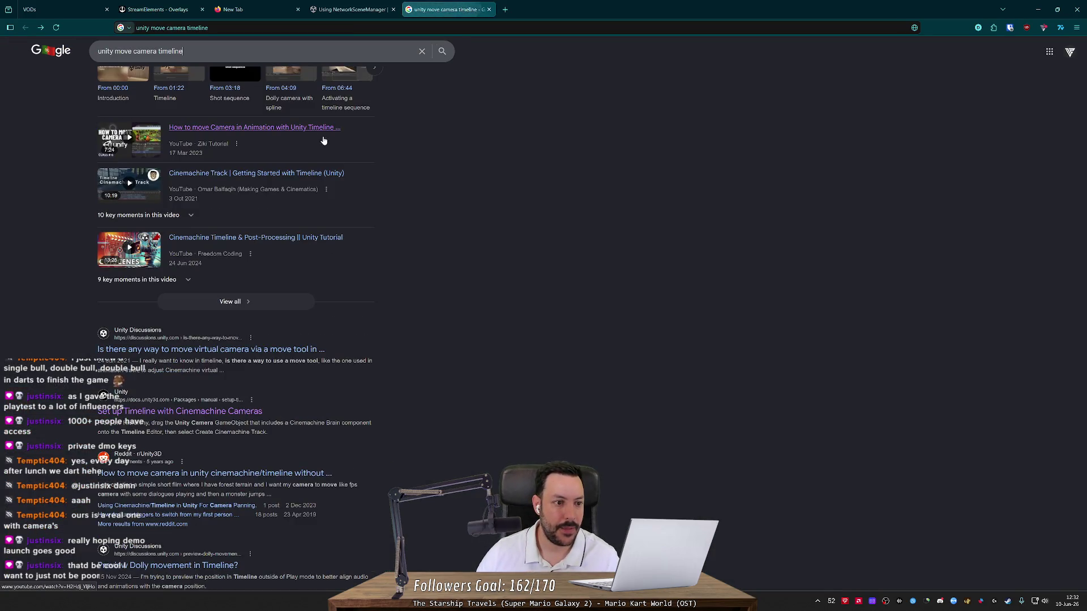
Step: Refine the search to 'unity move camera timeline -cinemachine'
scroll(485, 348, down, 3)
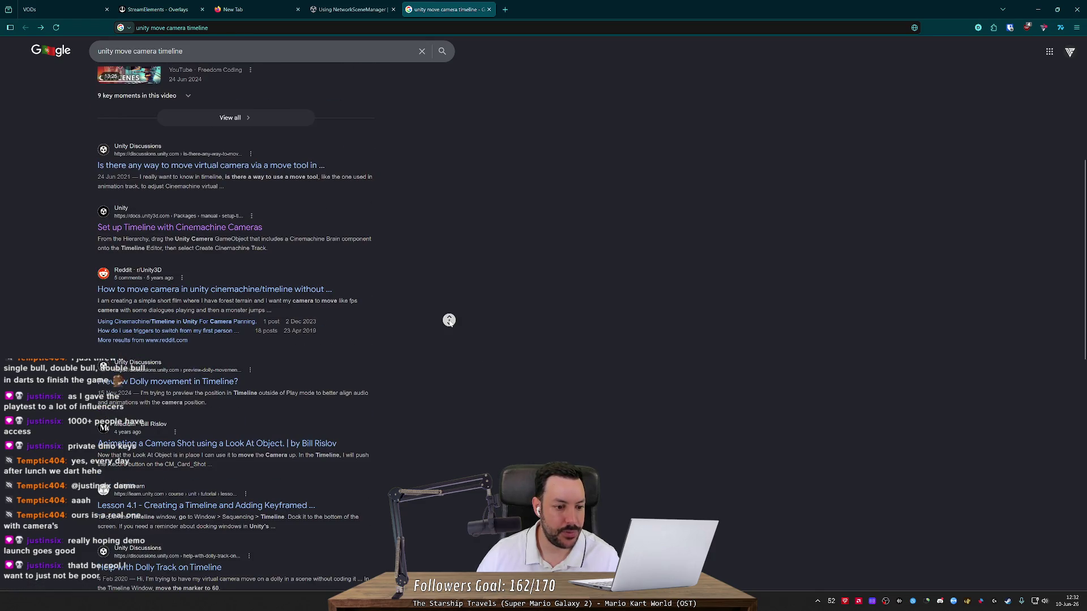
scroll(448, 321, down, 3)
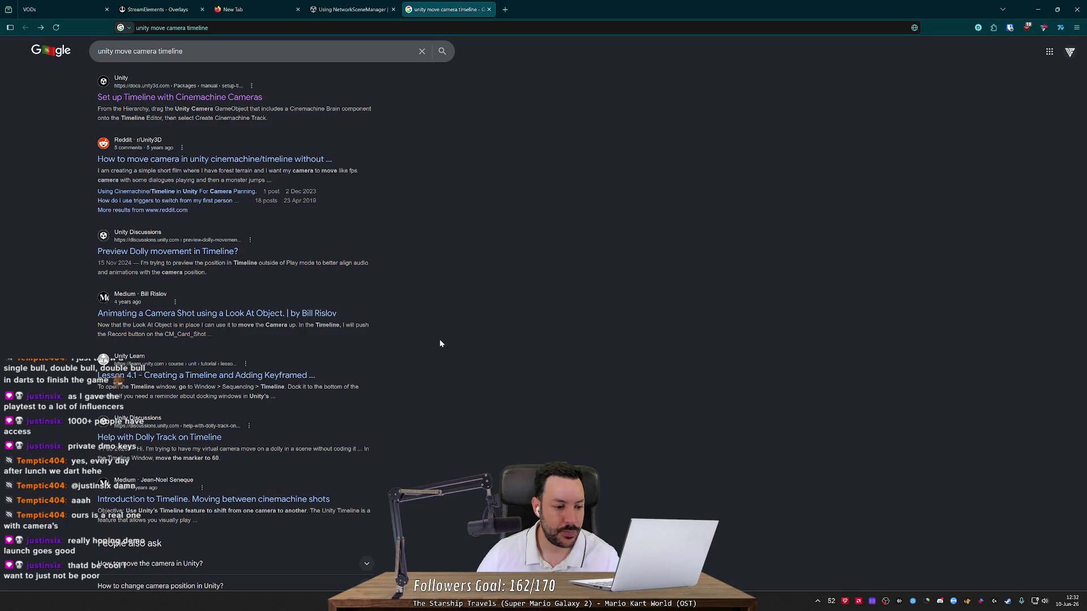
scroll(480, 147, up, 8)
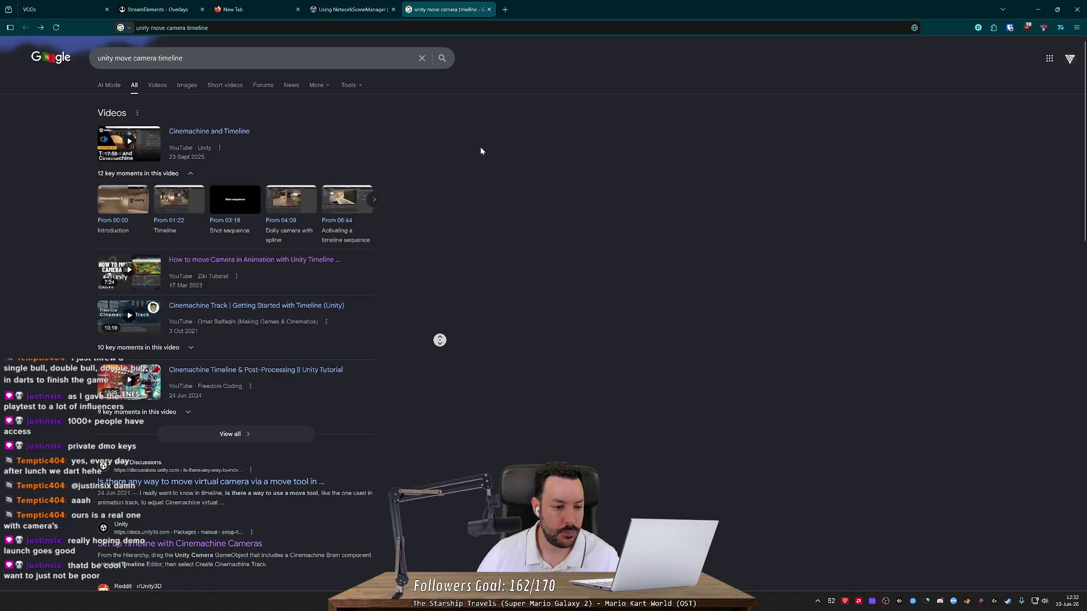
click(254, 58)
text(-)
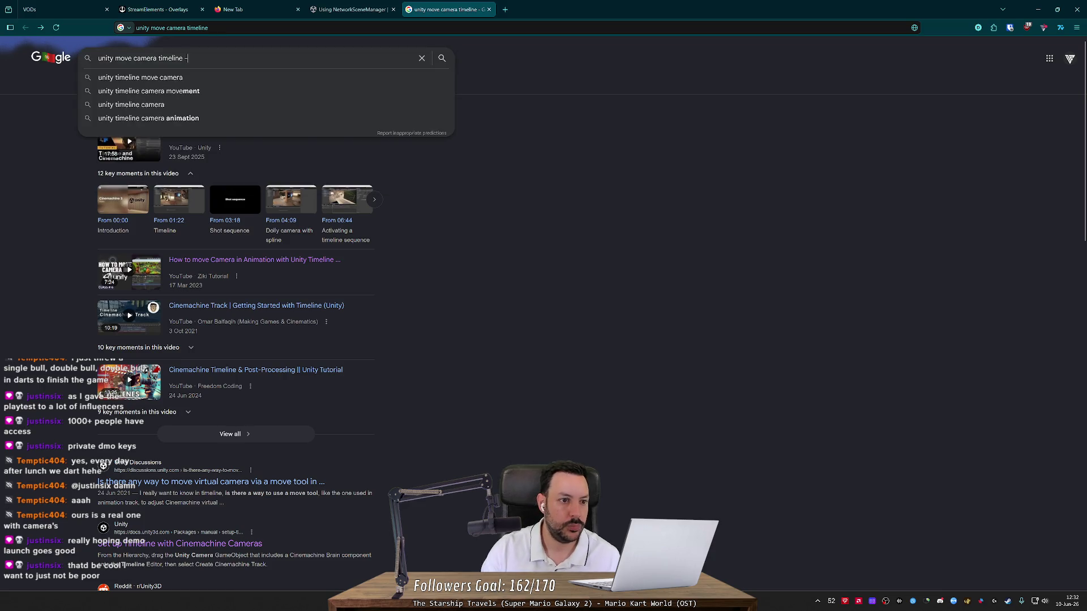
text(cinemachine)
key(Return)
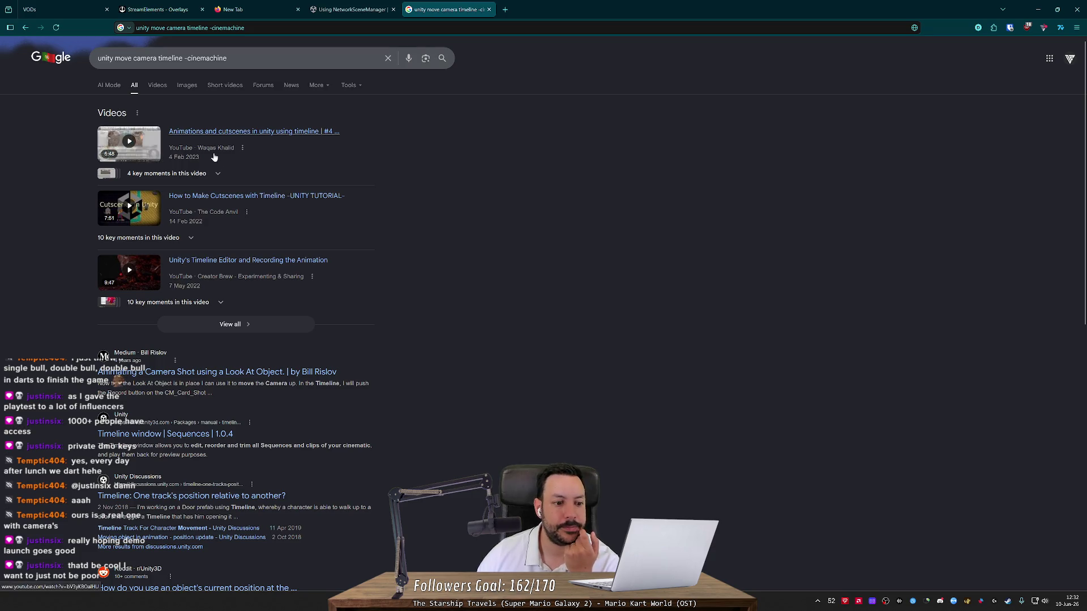
Step: Read the Medium article on a Look At Timeline camera shot, then return to Unity
click(104, 372)
middle_click(181, 209)
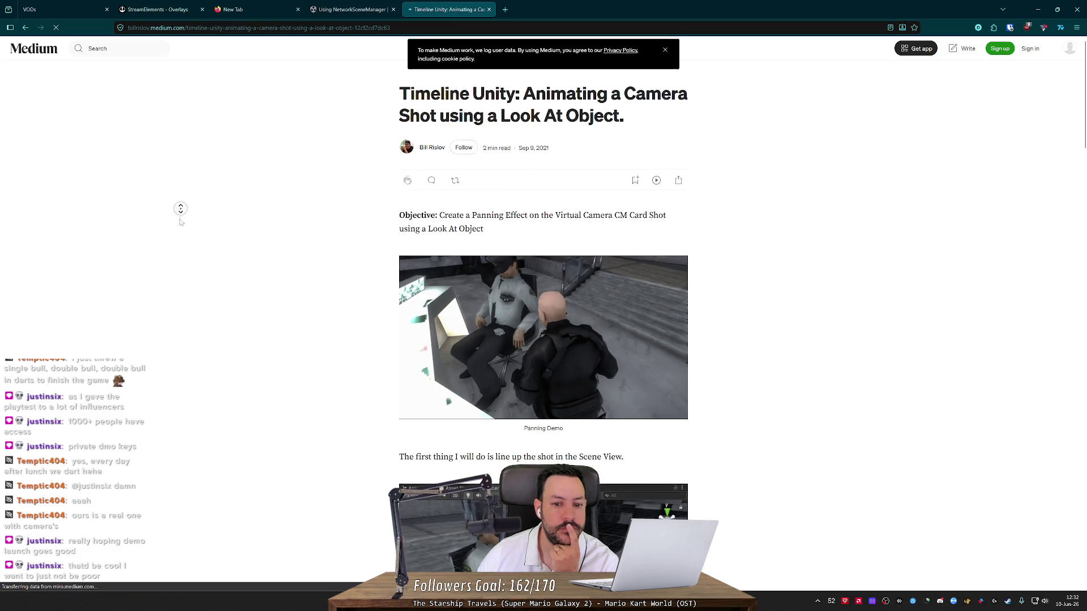
middle_click(205, 201)
middle_click(211, 208)
middle_click(216, 200)
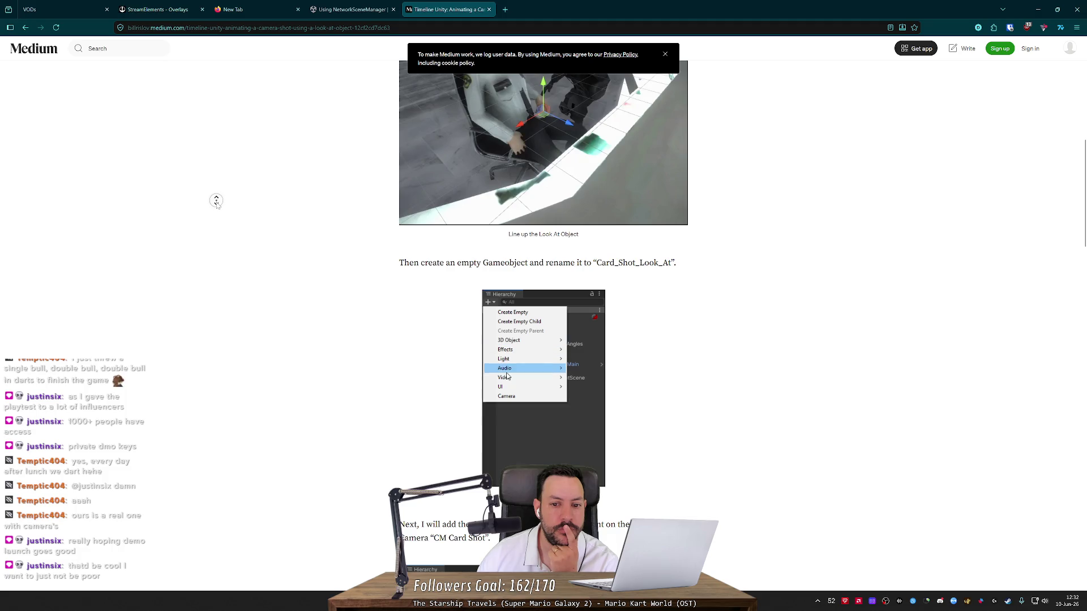
scroll(216, 211, down, 1)
middle_click(219, 226)
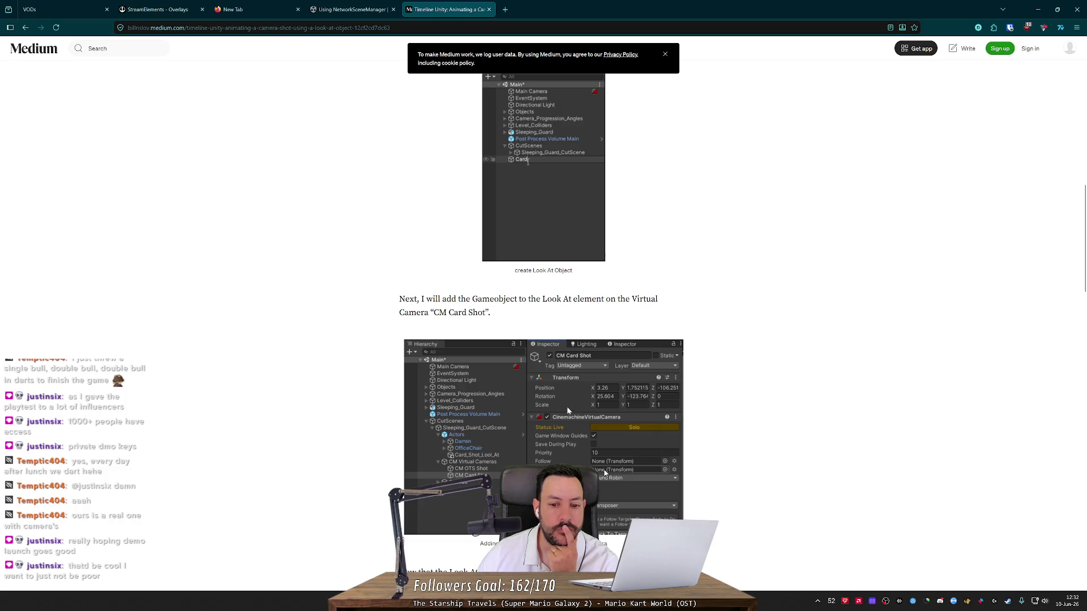
scroll(583, 419, down, 2)
scroll(585, 423, down, 5)
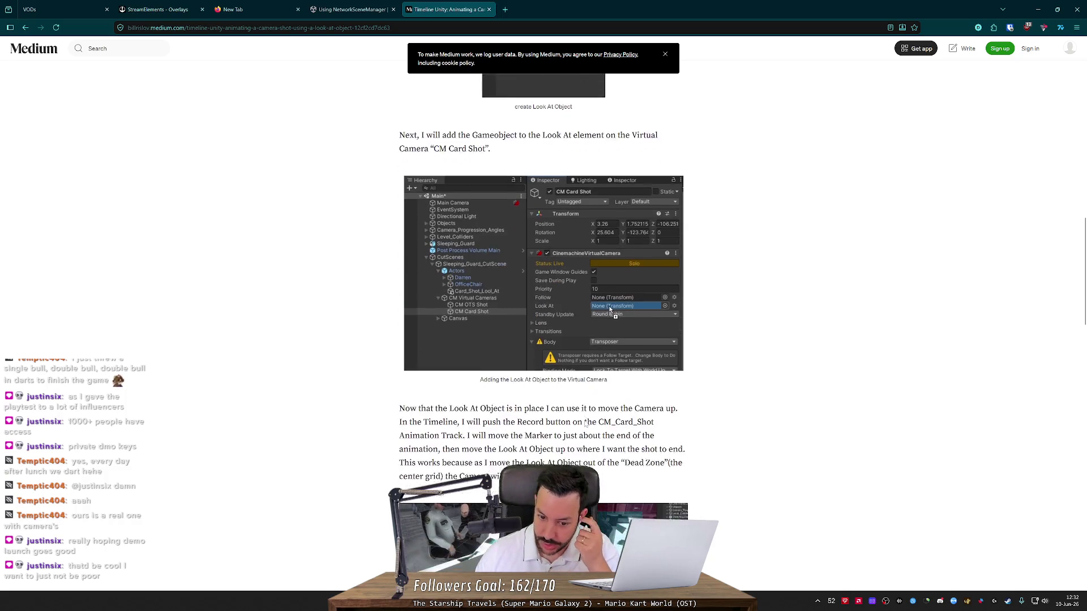
key(alt+Left)
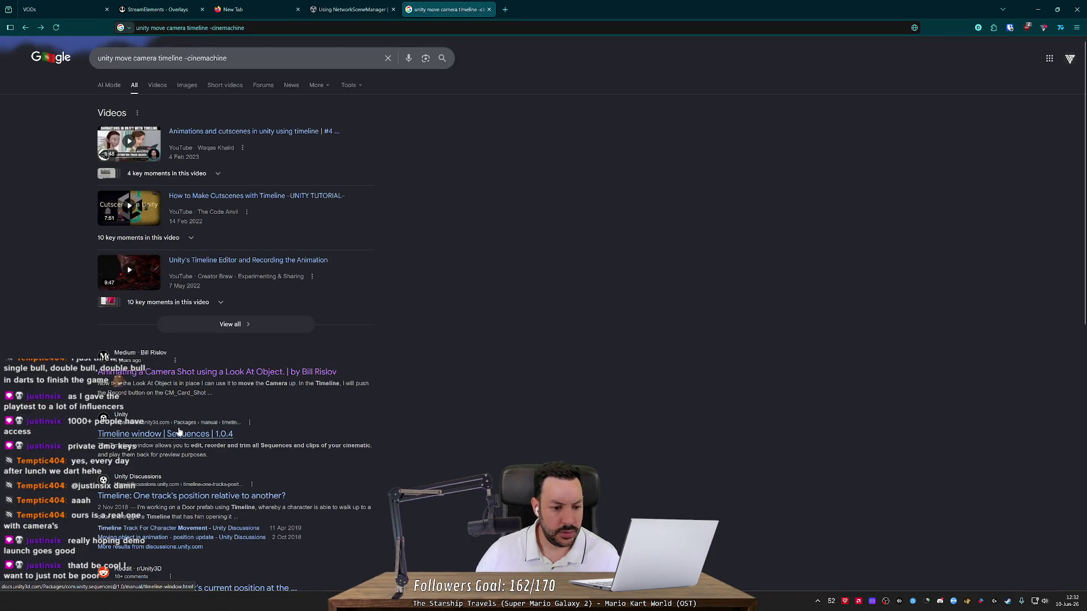
key(alt+Tab)
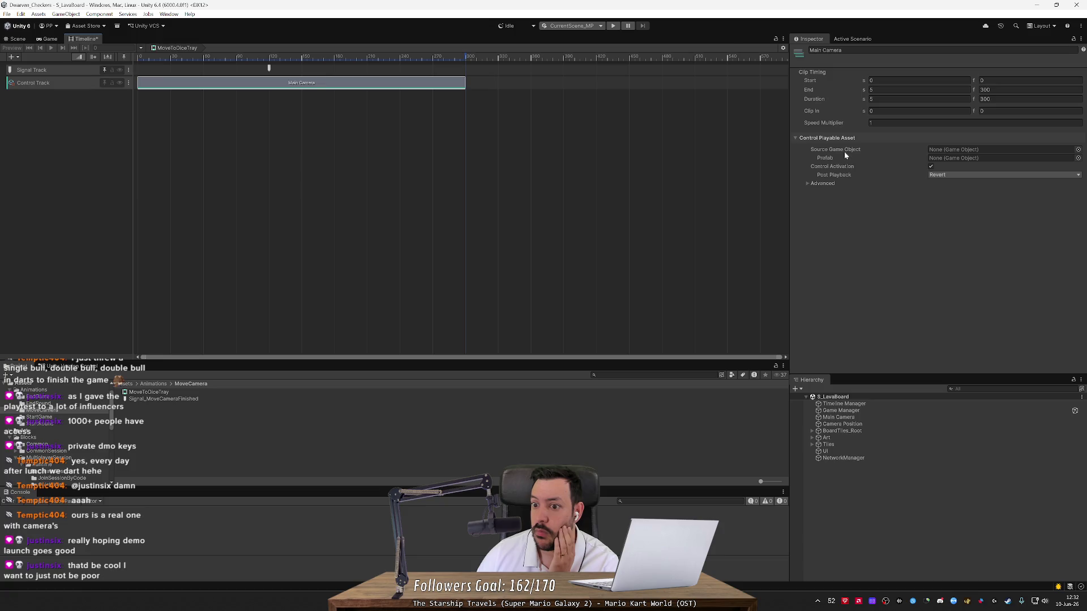
Step: Leave the control clip's Source Game Object unset and delete the Control Track
click(1078, 150)
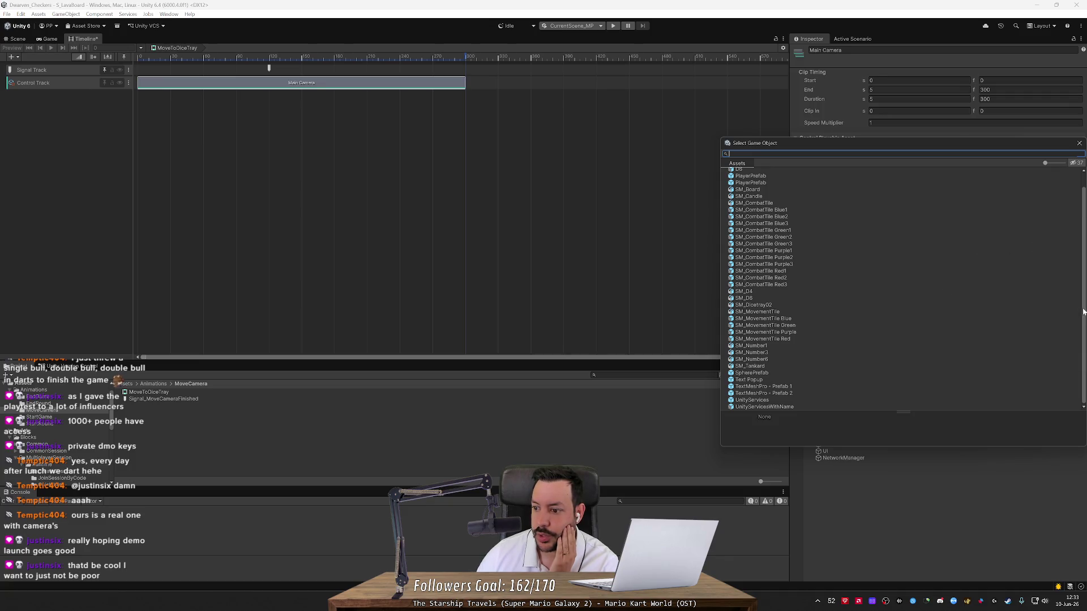
click(647, 167)
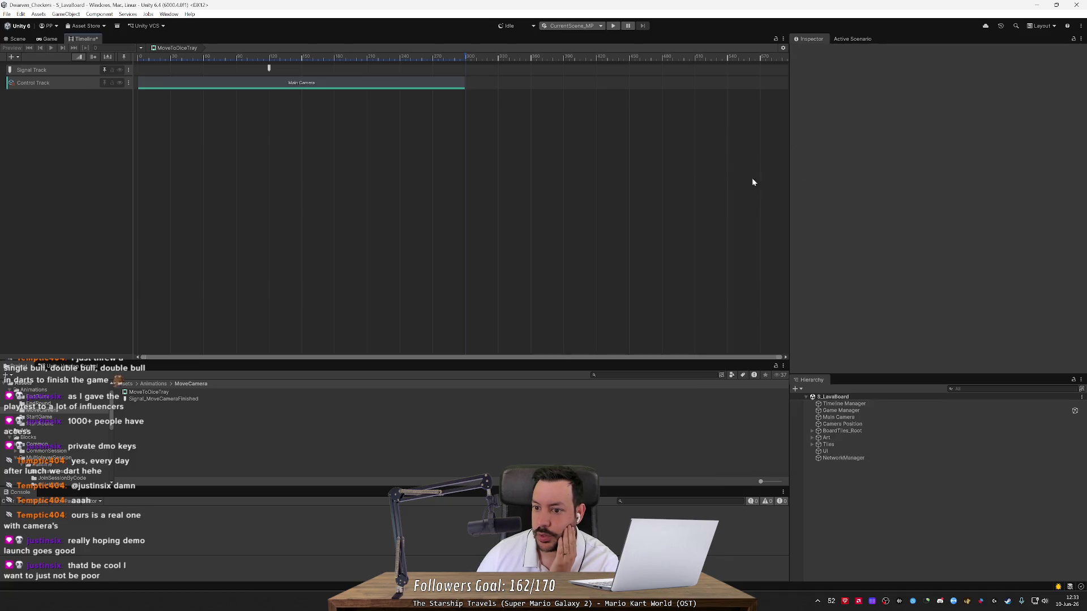
click(68, 86)
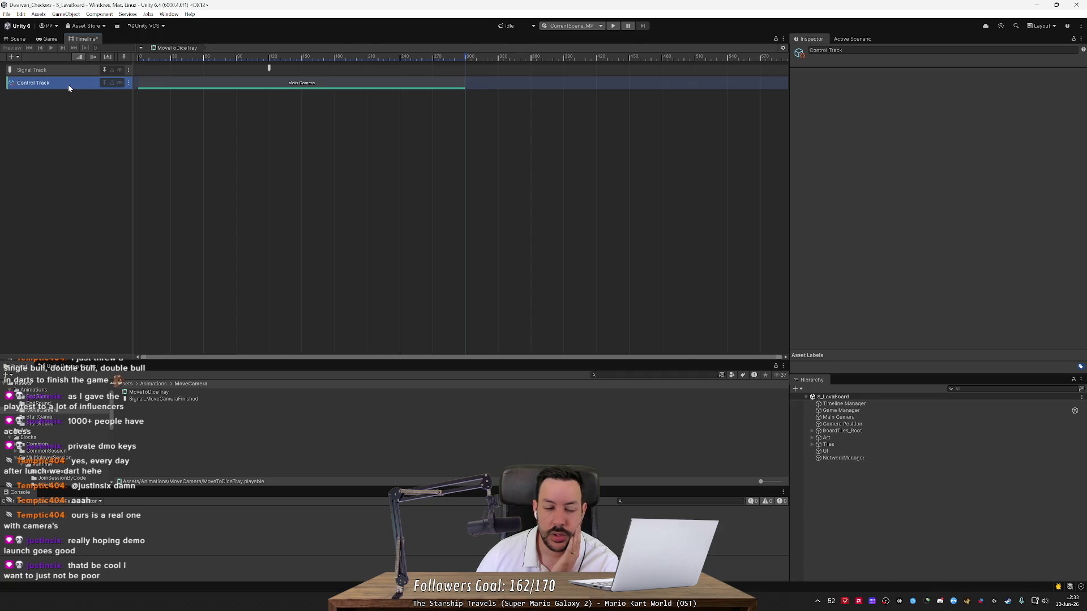
key(Delete)
Step: Try an Activation Track, inspecting its settings and Active clip, then delete it
right_click(68, 83)
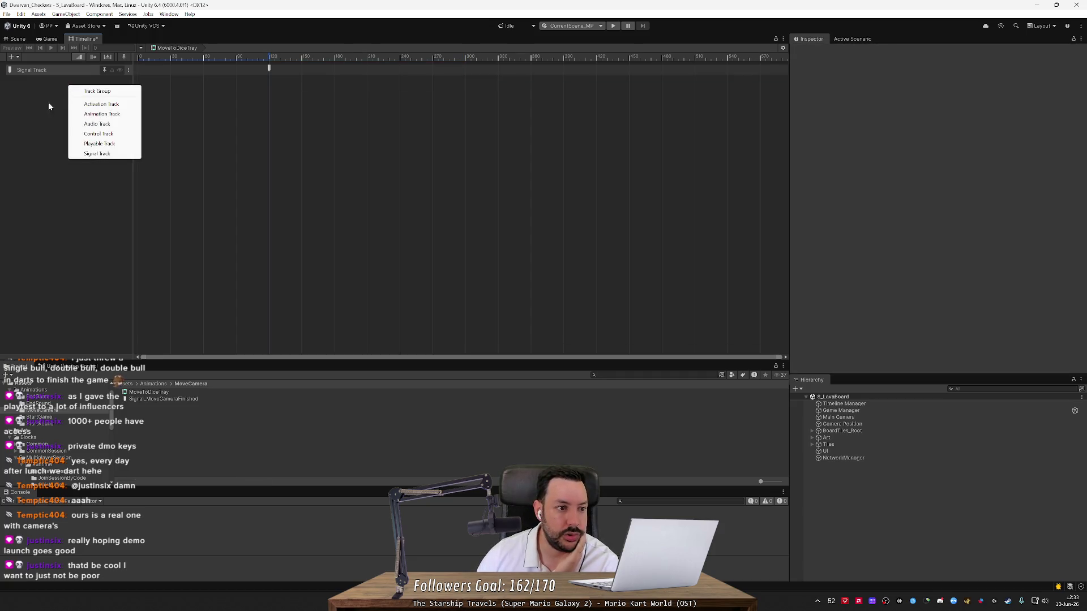
click(120, 107)
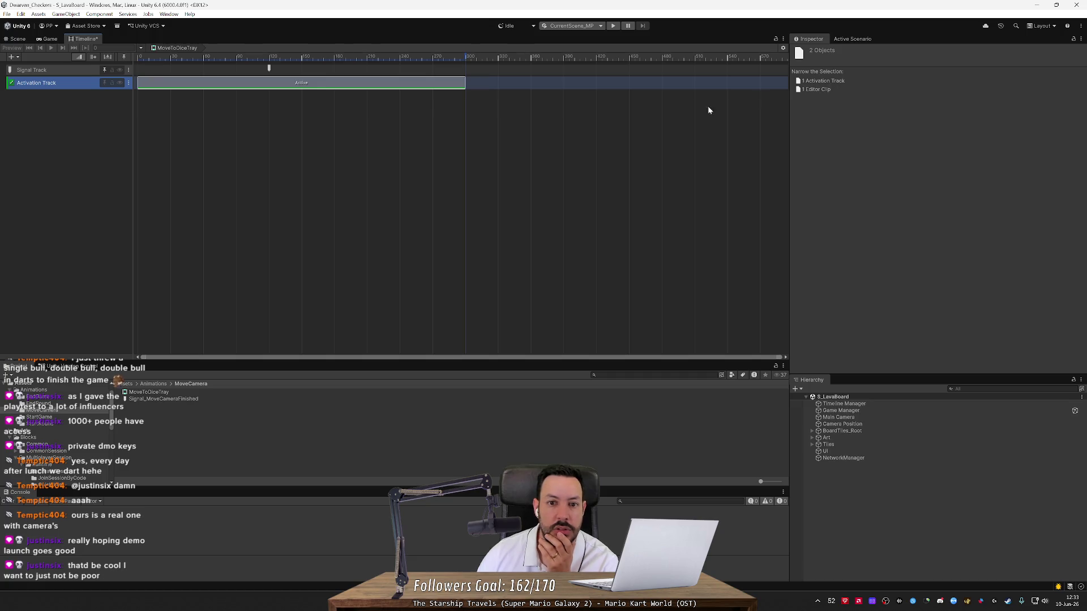
click(821, 83)
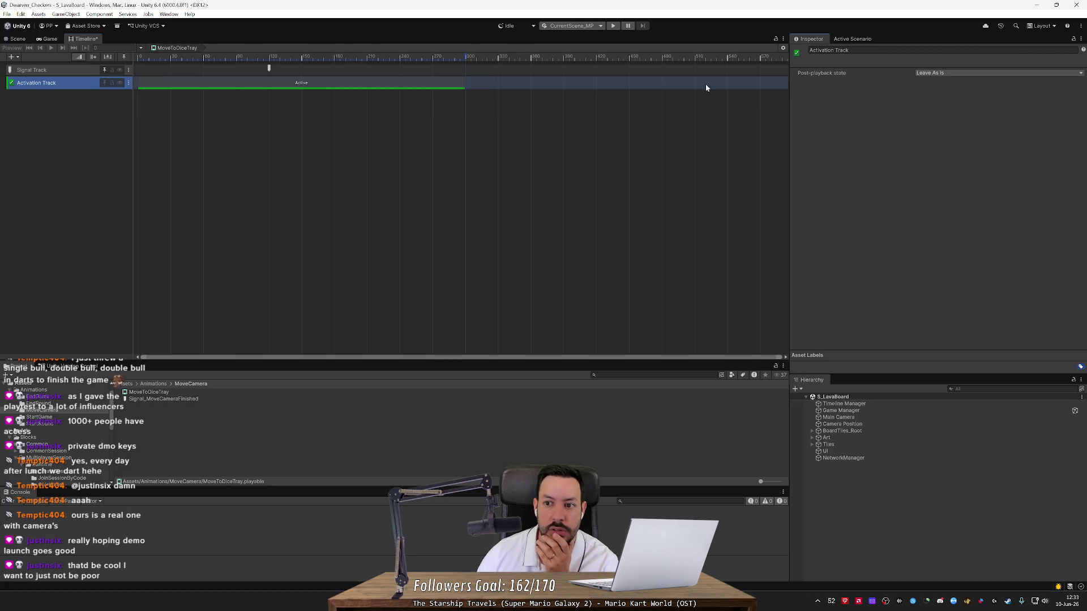
click(395, 84)
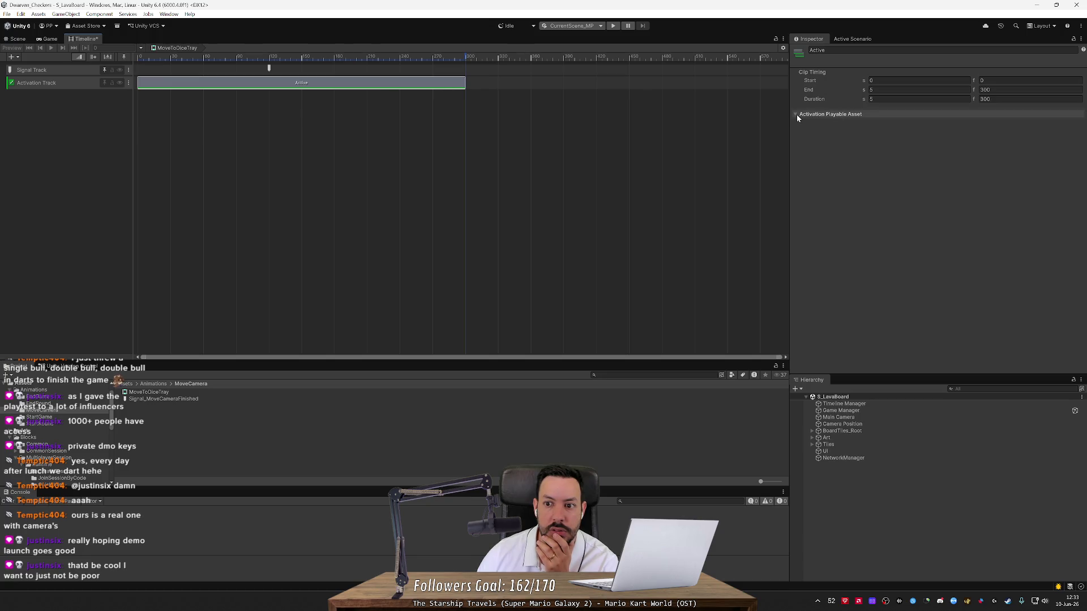
click(112, 102)
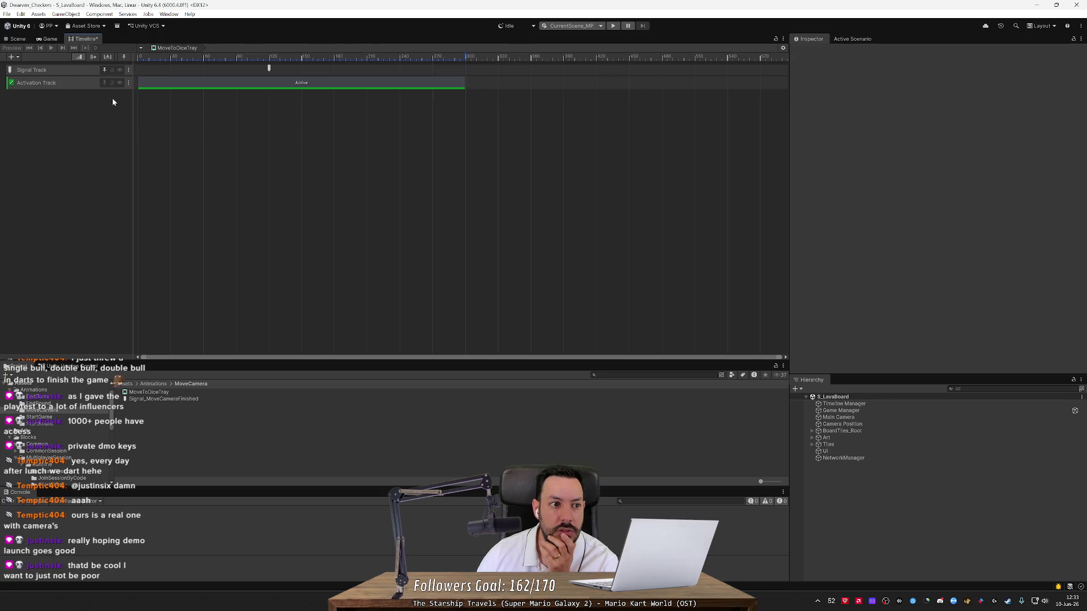
click(95, 84)
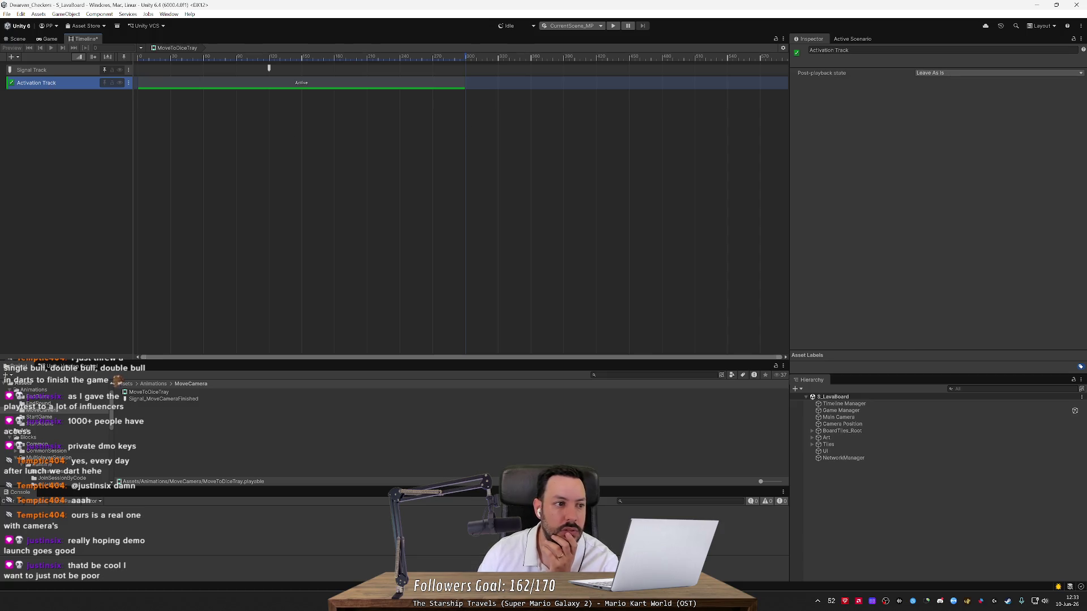
key(Delete)
Step: Try a Playable Track and delete it, then check the track list again
click(12, 57)
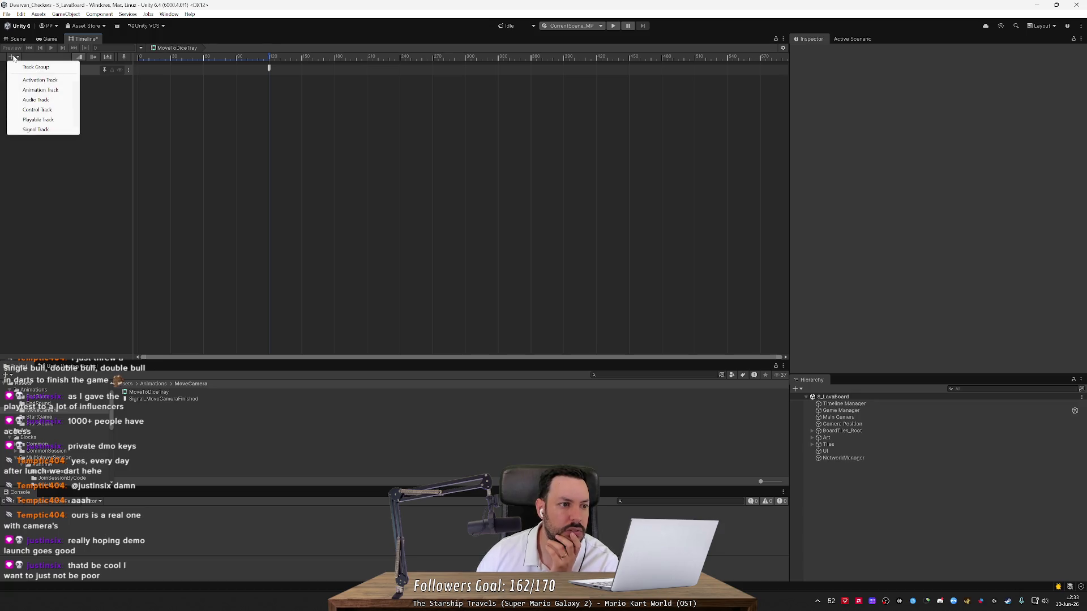
click(36, 121)
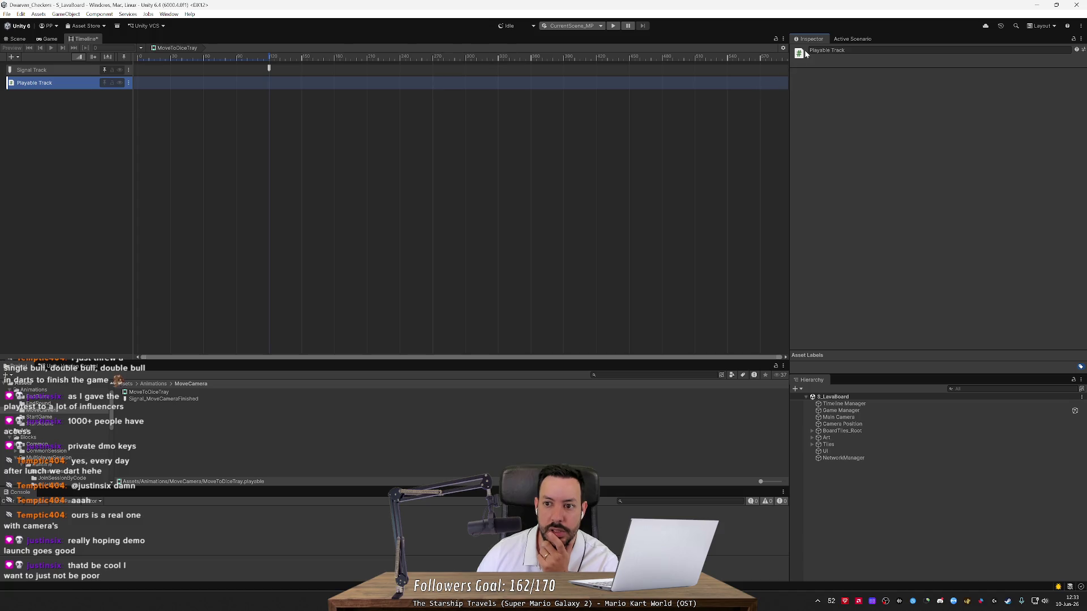
click(371, 147)
click(53, 82)
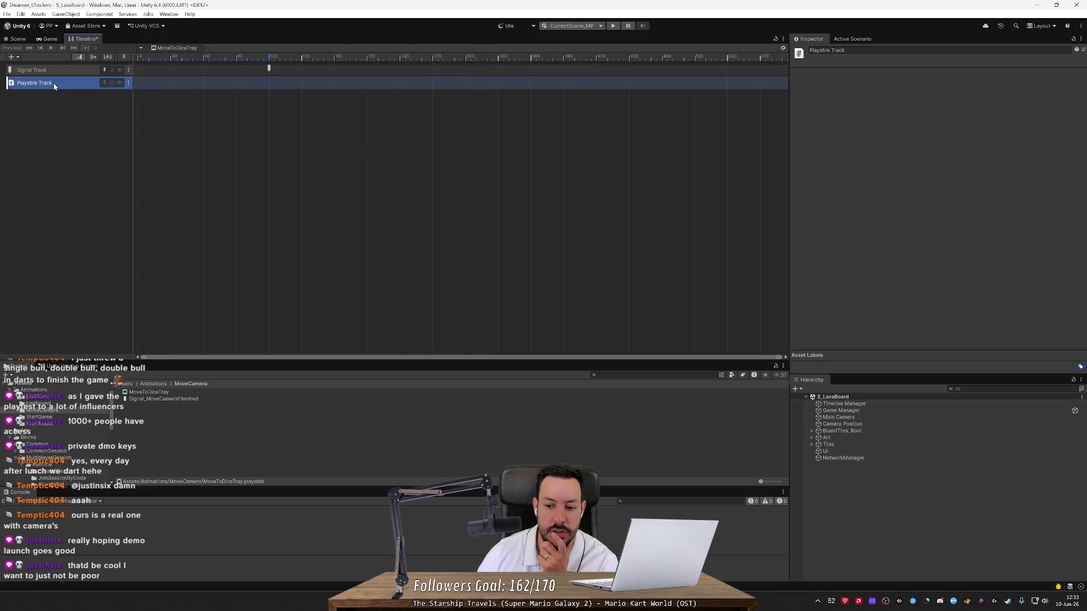
key(Delete)
click(12, 56)
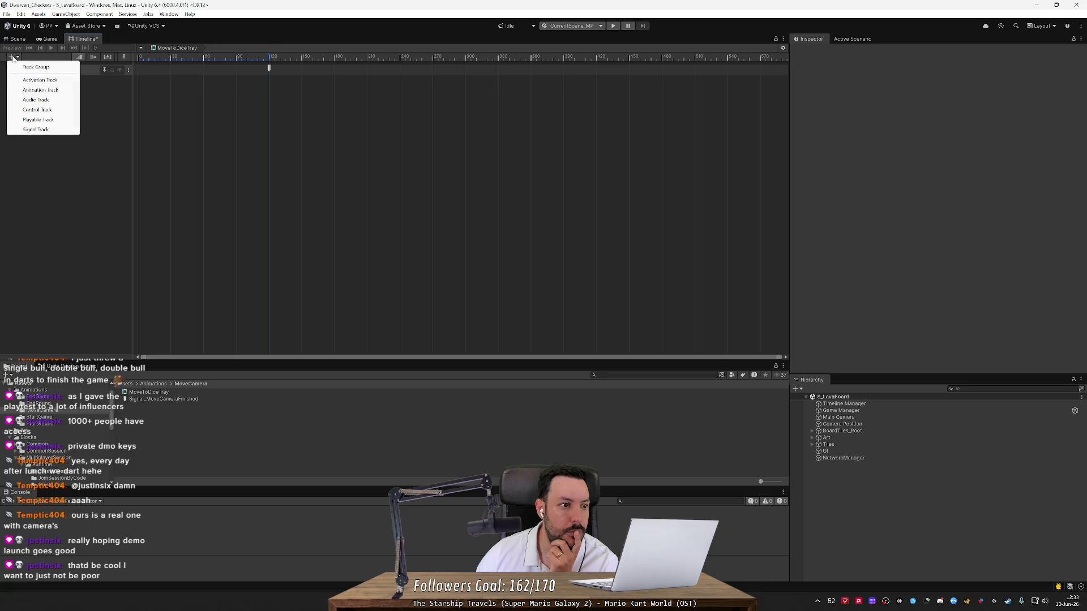
key(alt+Tab)
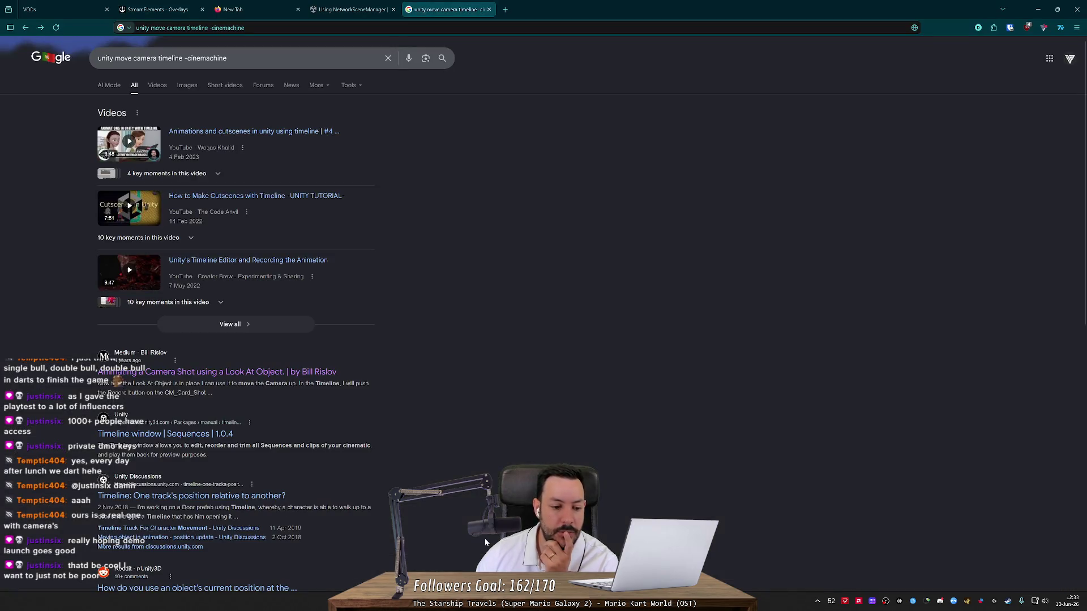
Step: Read the Reddit thread on animating from an object's current position, then return to Unity
scroll(492, 397, down, 3)
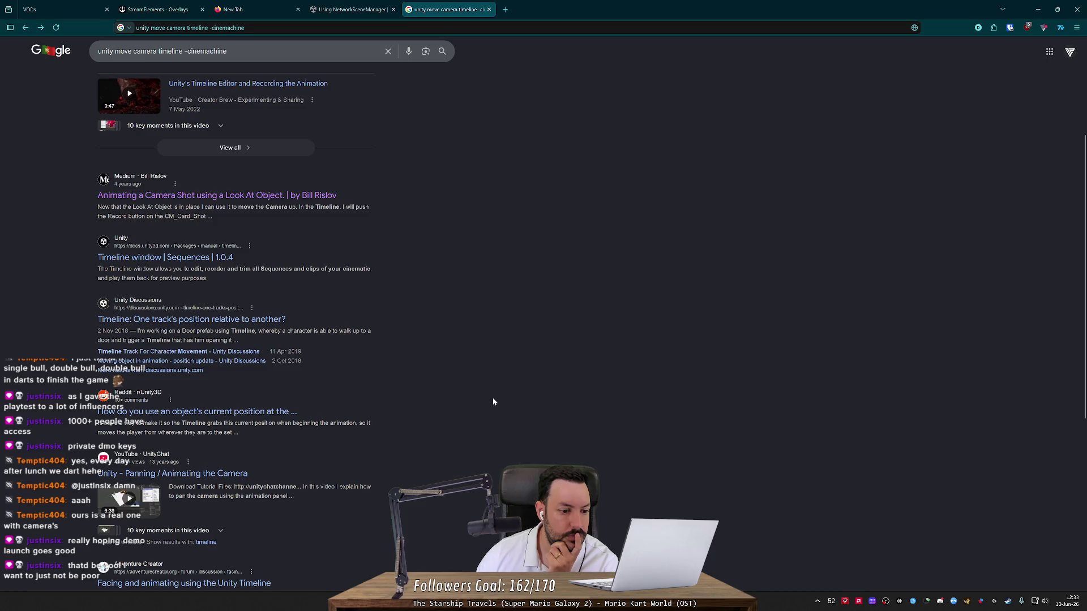
click(286, 412)
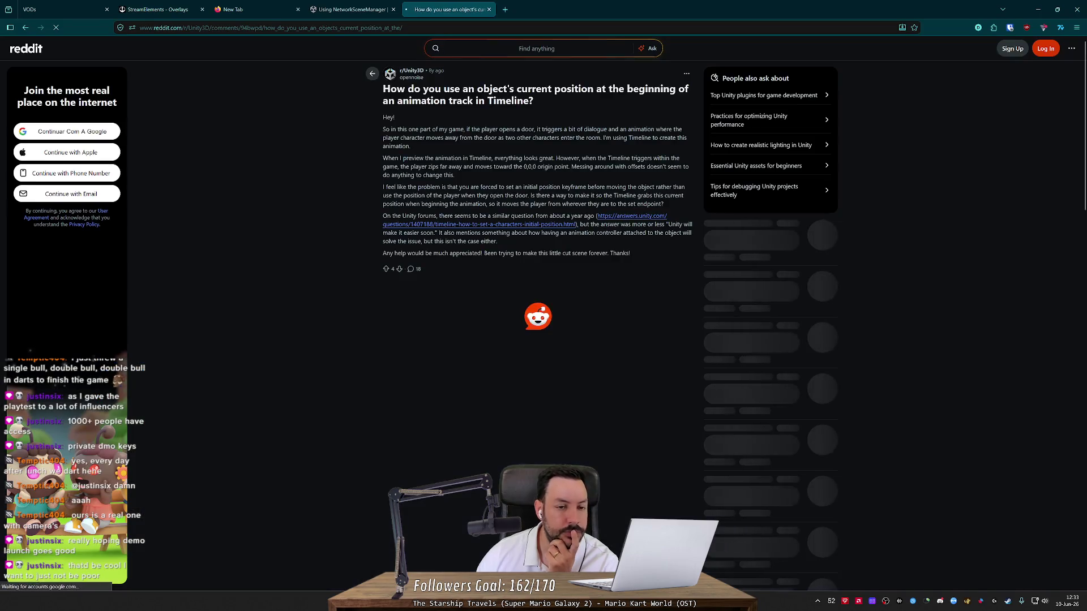
drag(477, 89, 619, 89)
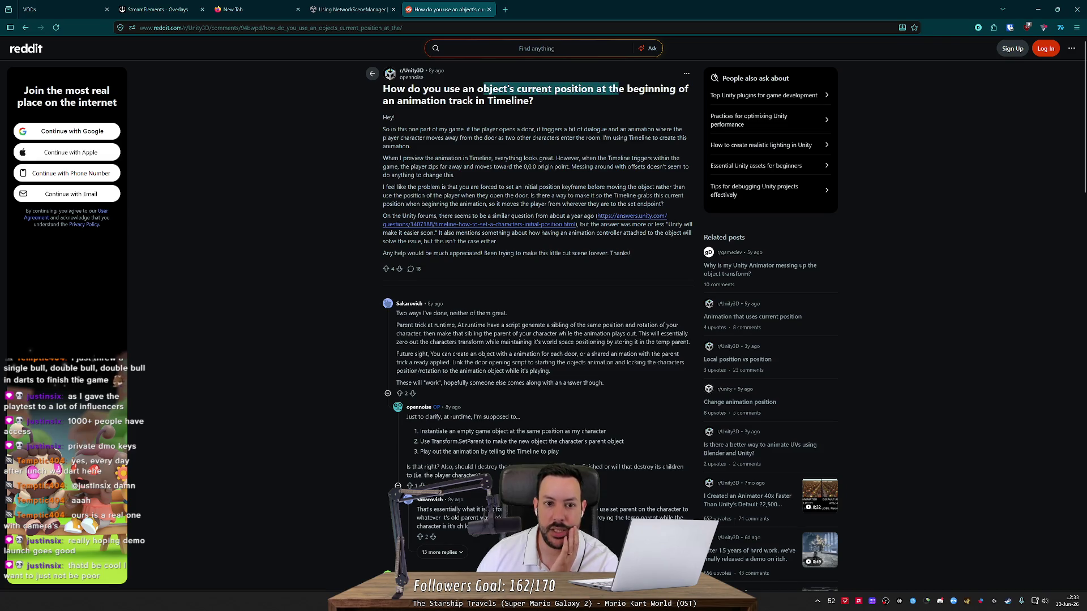
drag(620, 89, 622, 92)
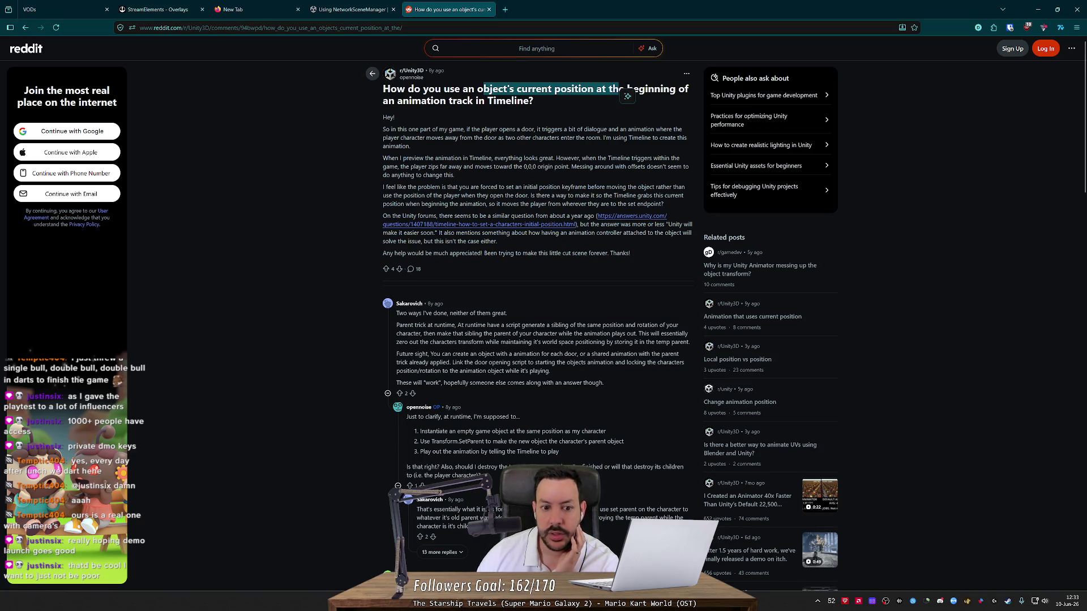
middle_click(257, 254)
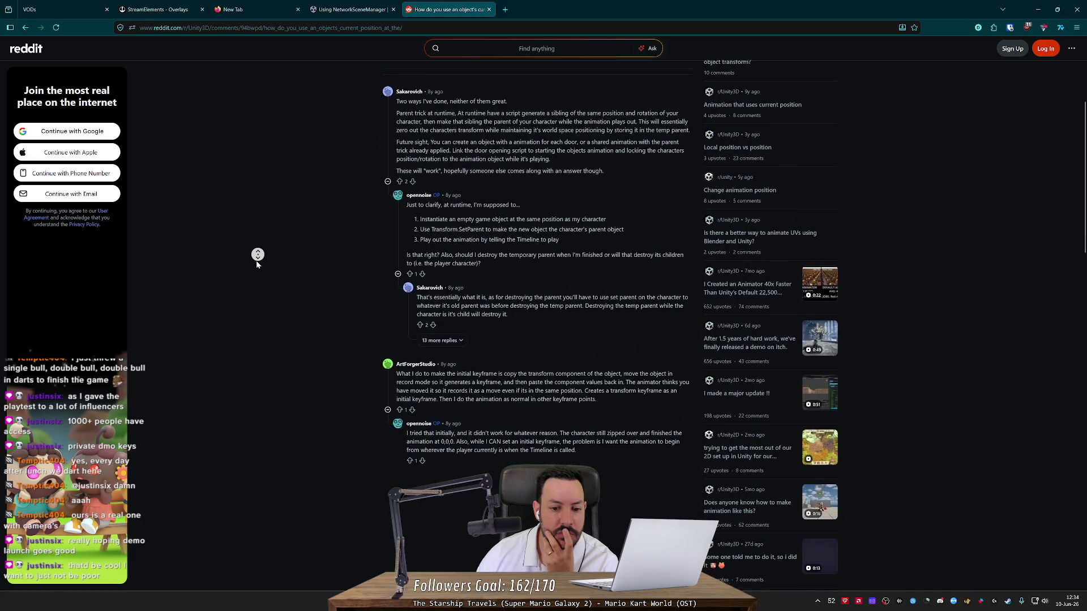
middle_click(256, 261)
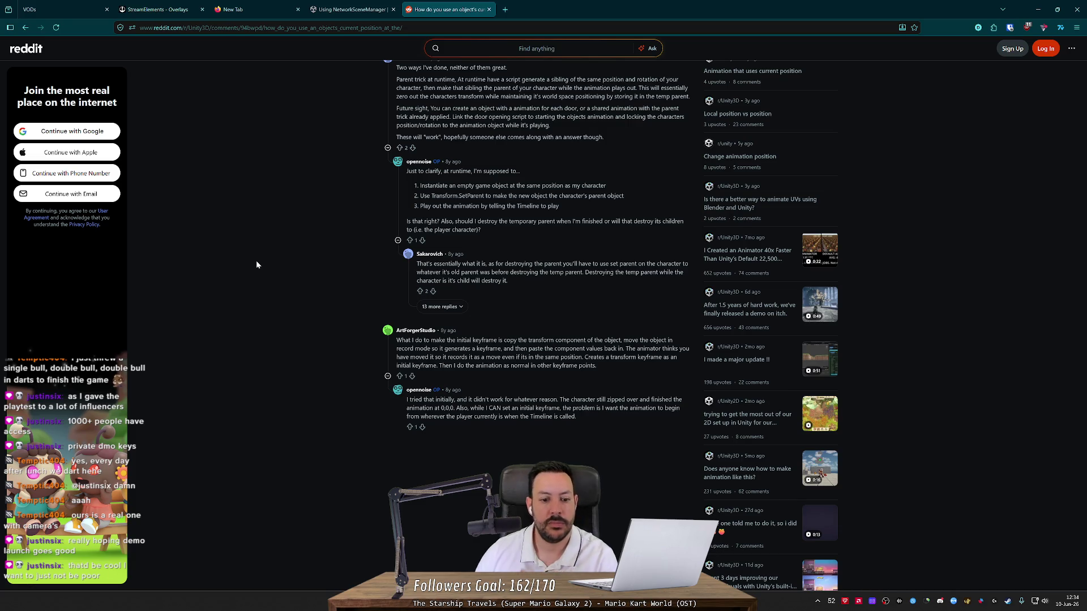
key(alt+Tab)
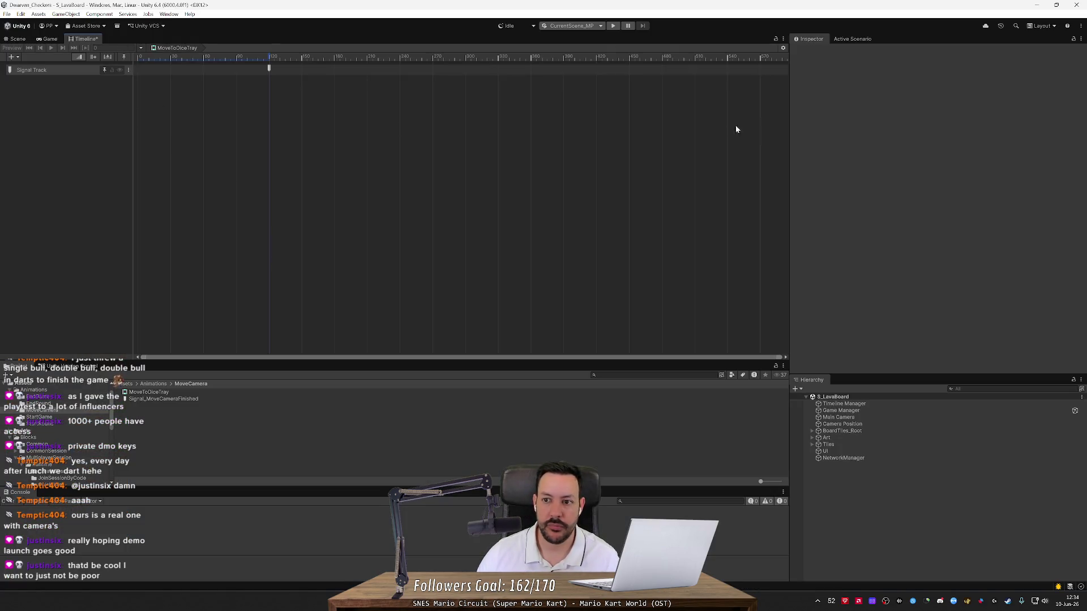
Step: Collapse the Main Camera's Volume and Universal Additional Camera Data components
click(838, 417)
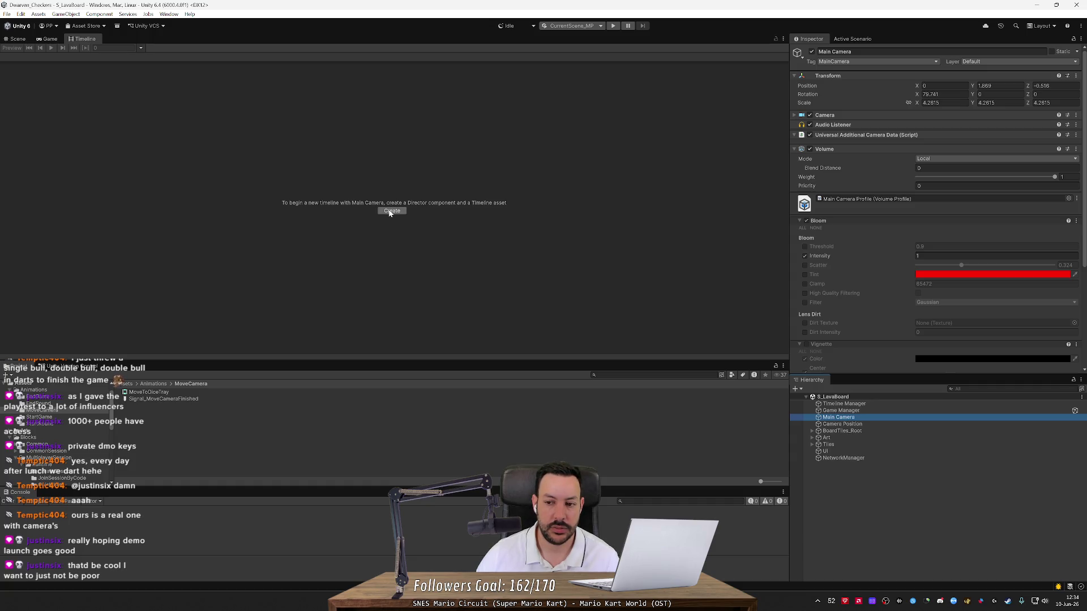
click(794, 149)
click(794, 135)
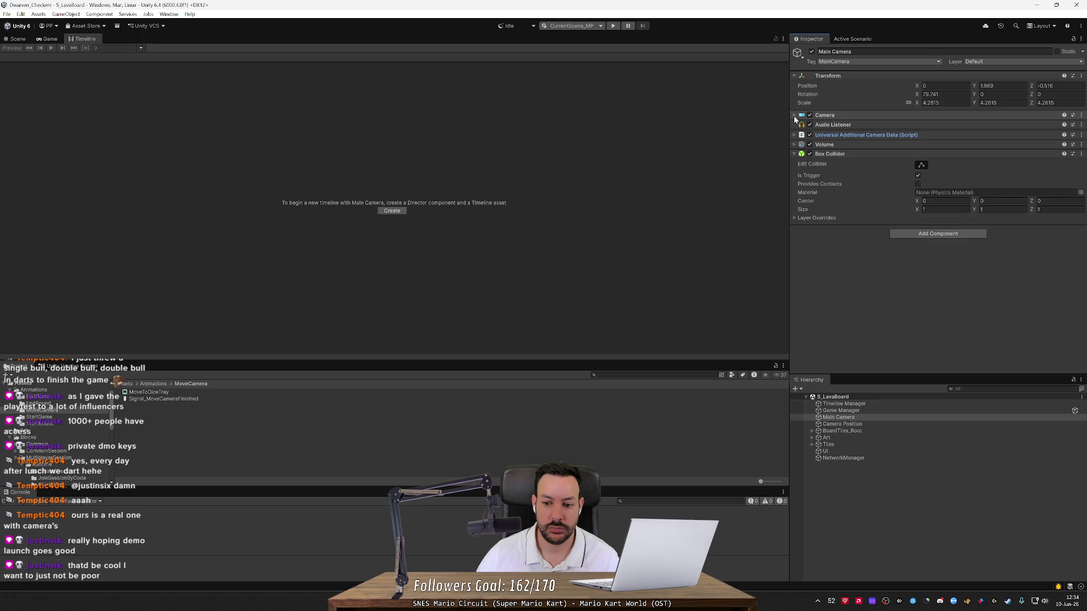
Step: Check Game Manager, then view Timeline Manager's StartGame, StartRound, EndRound and EndGame signal bindings
click(861, 412)
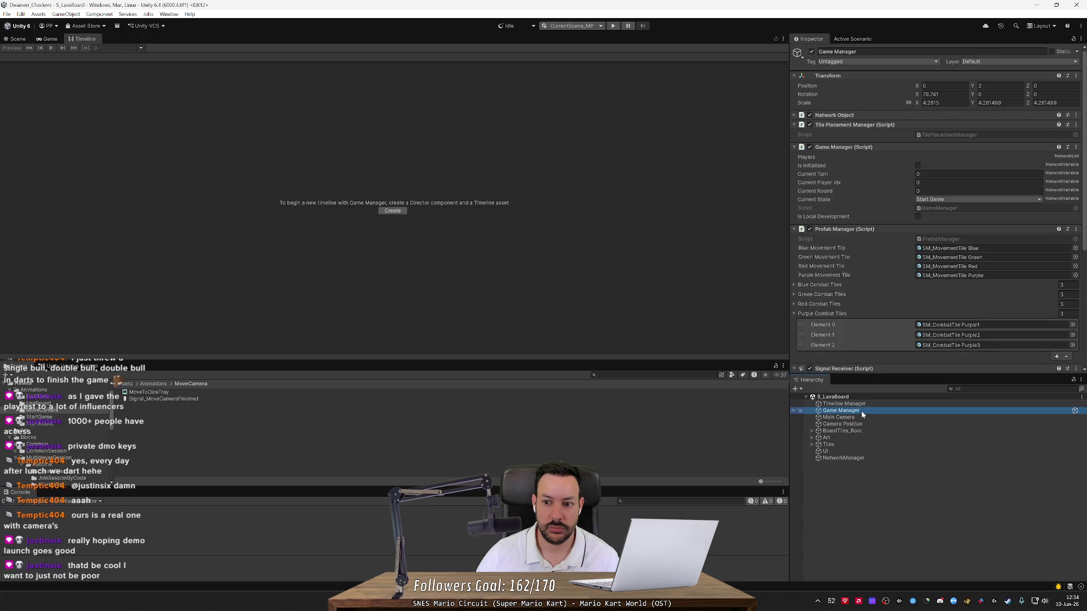
scroll(864, 338, down, 8)
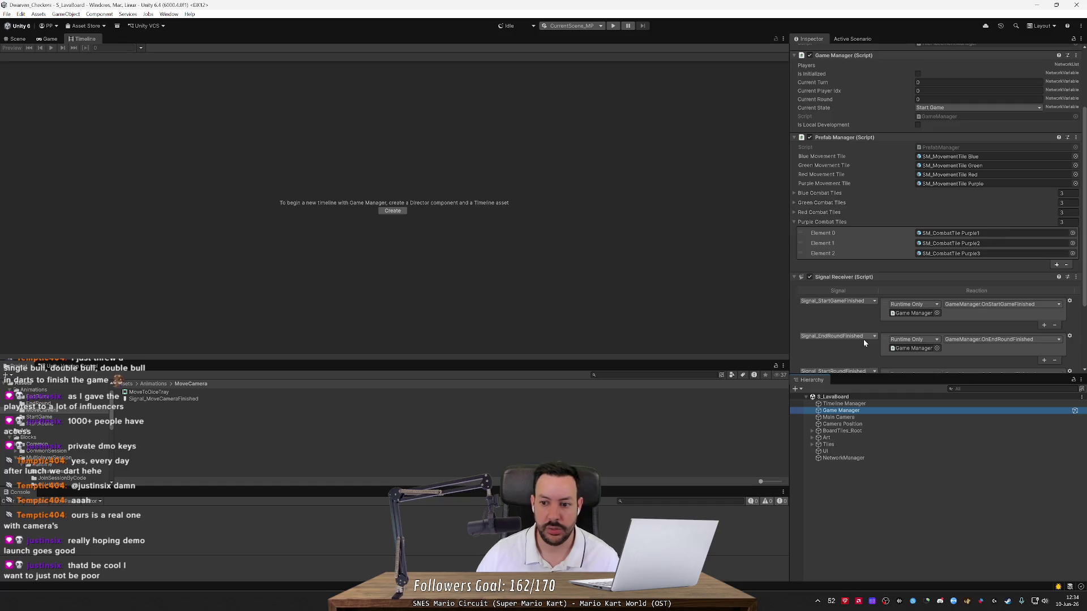
scroll(863, 340, up, 8)
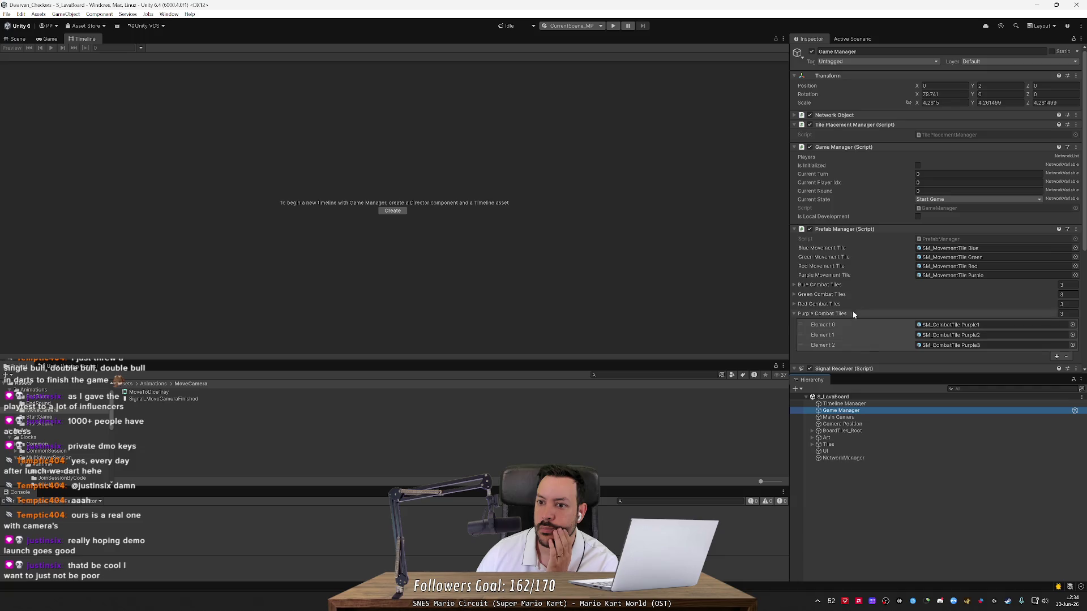
click(859, 404)
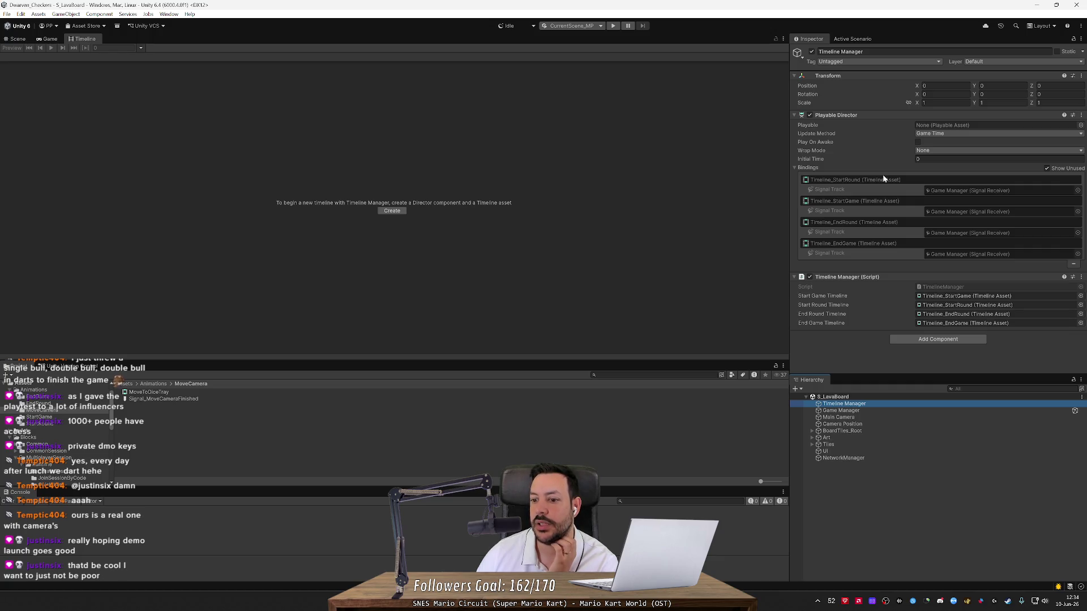
Step: Review TimelineManager.cs in Rider, then minimize Rider to return to Unity
click(944, 289)
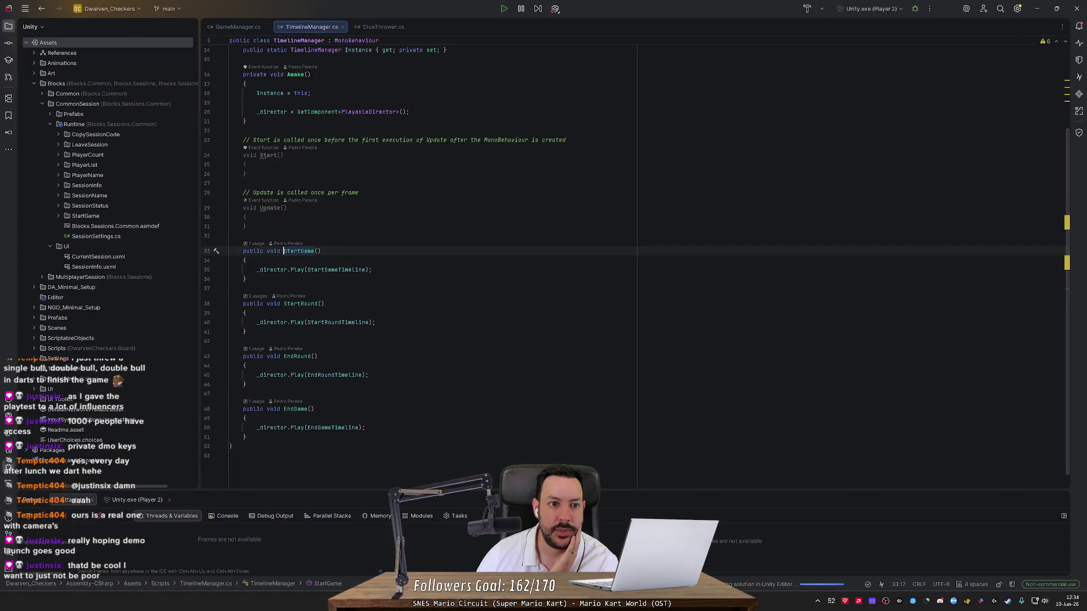
click(1041, 9)
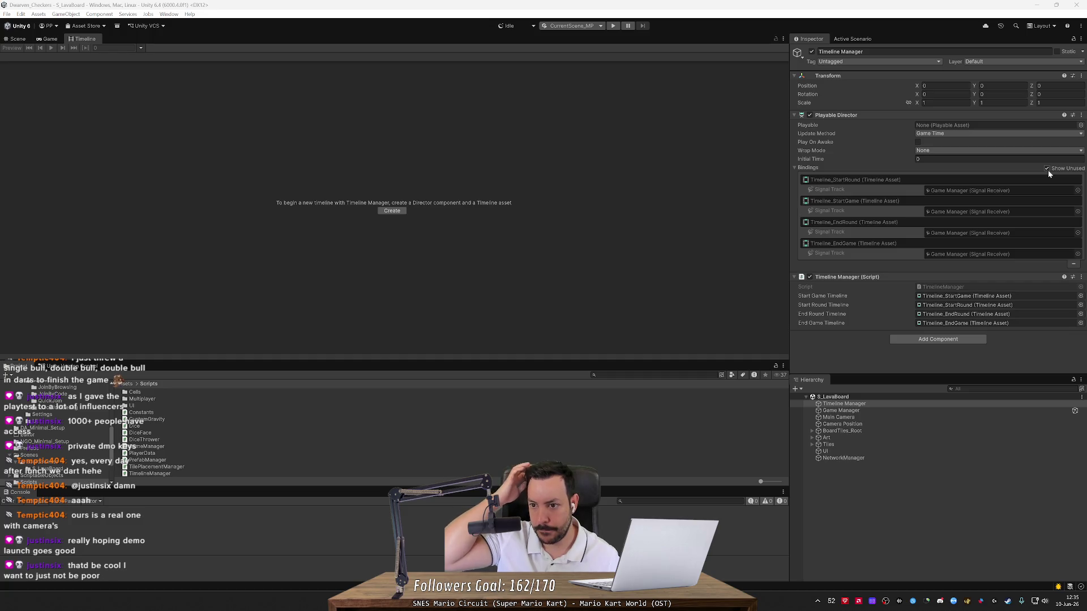
key(alt+Tab)
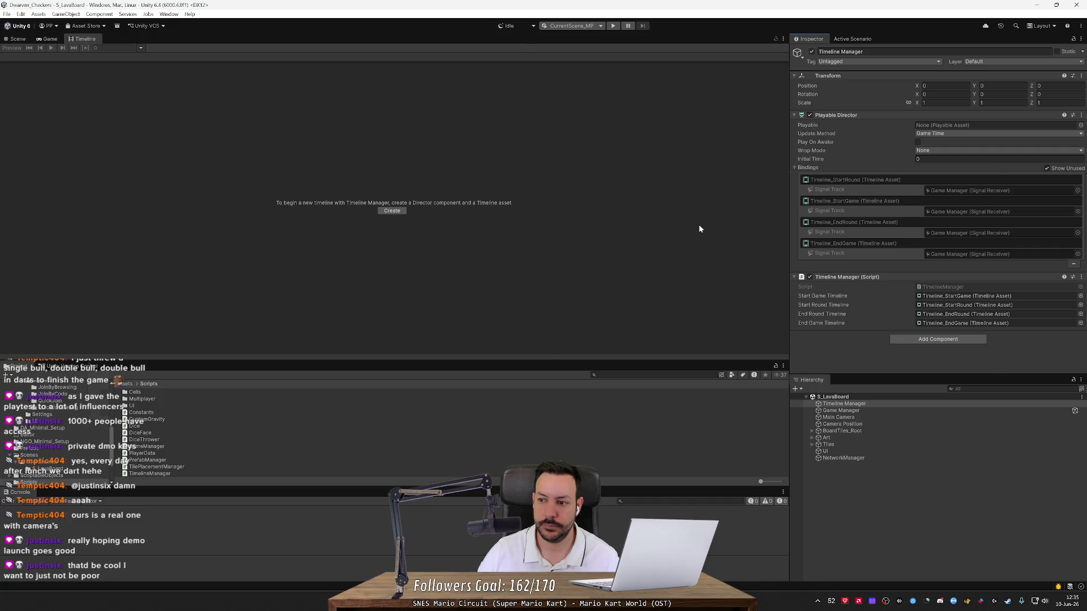
key(alt+Tab)
key(alt+Tab)
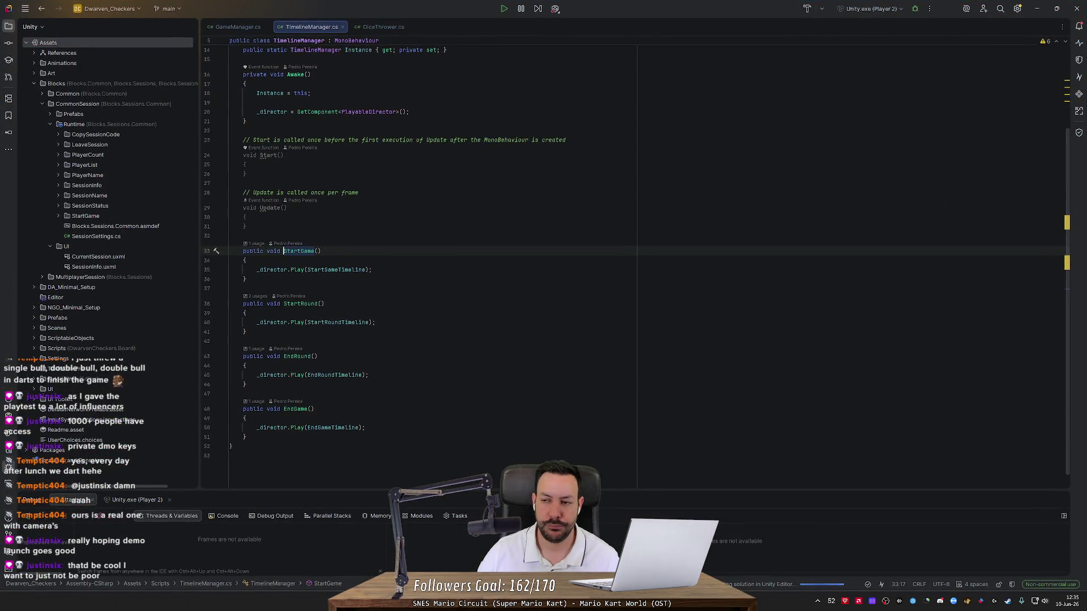
click(1035, 6)
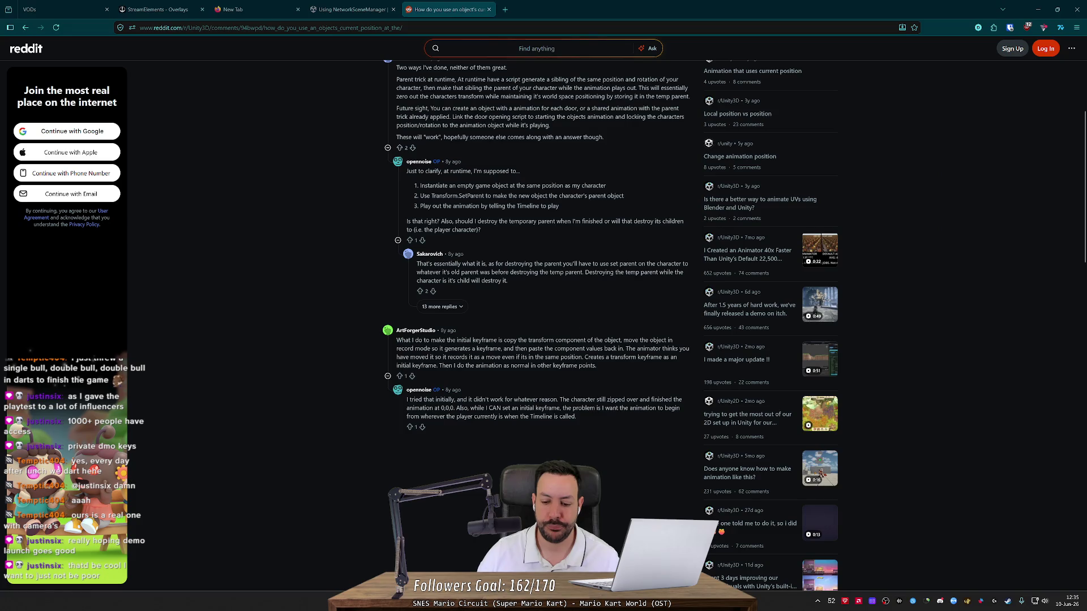
key(alt+Tab)
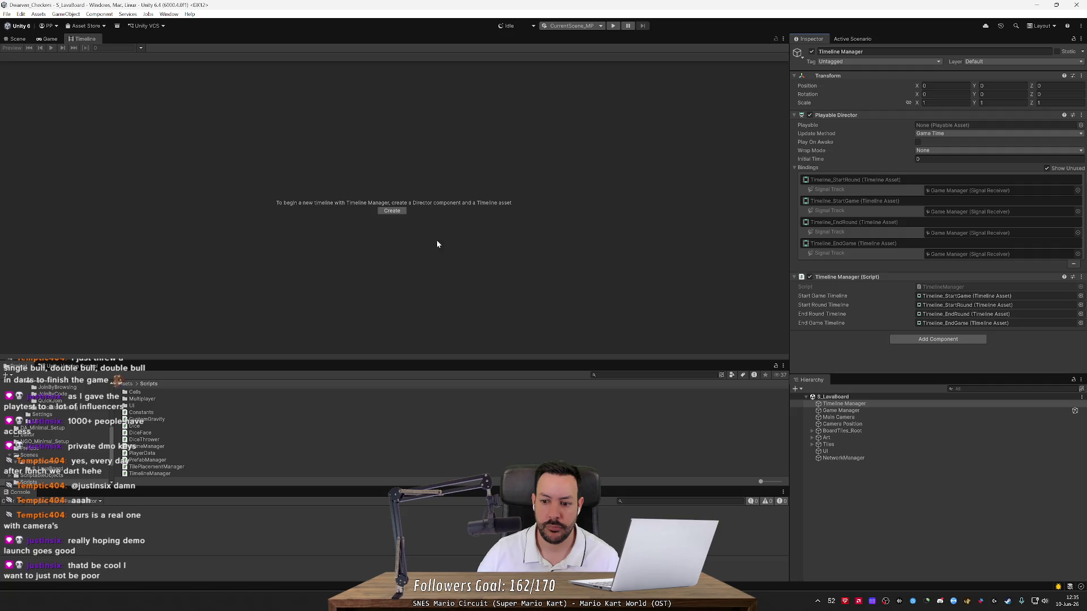
click(858, 404)
click(857, 417)
key(Up)
key(Up)
key(Up)
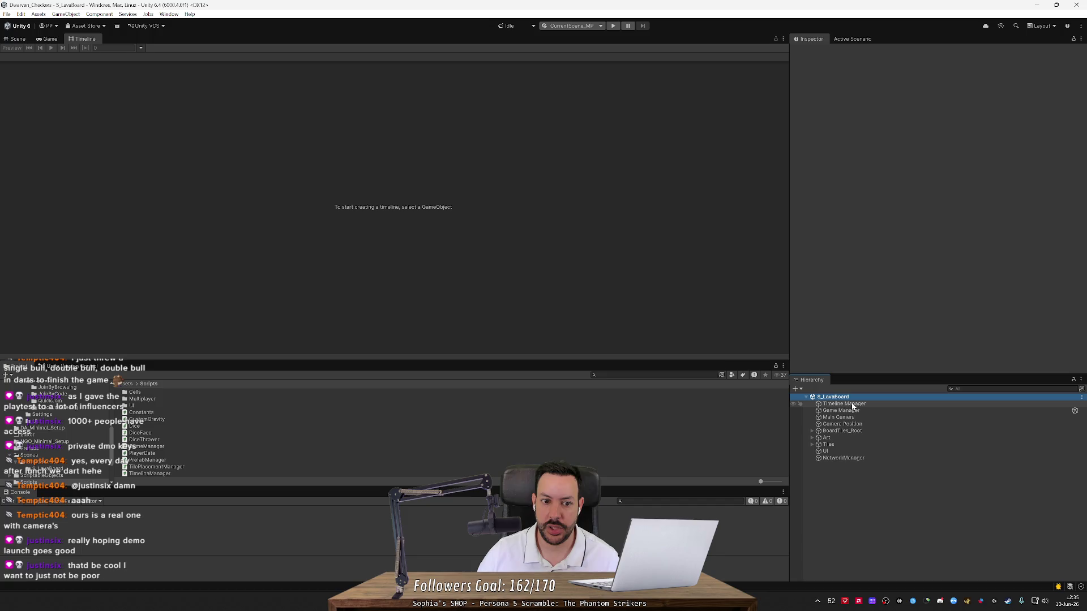
click(852, 405)
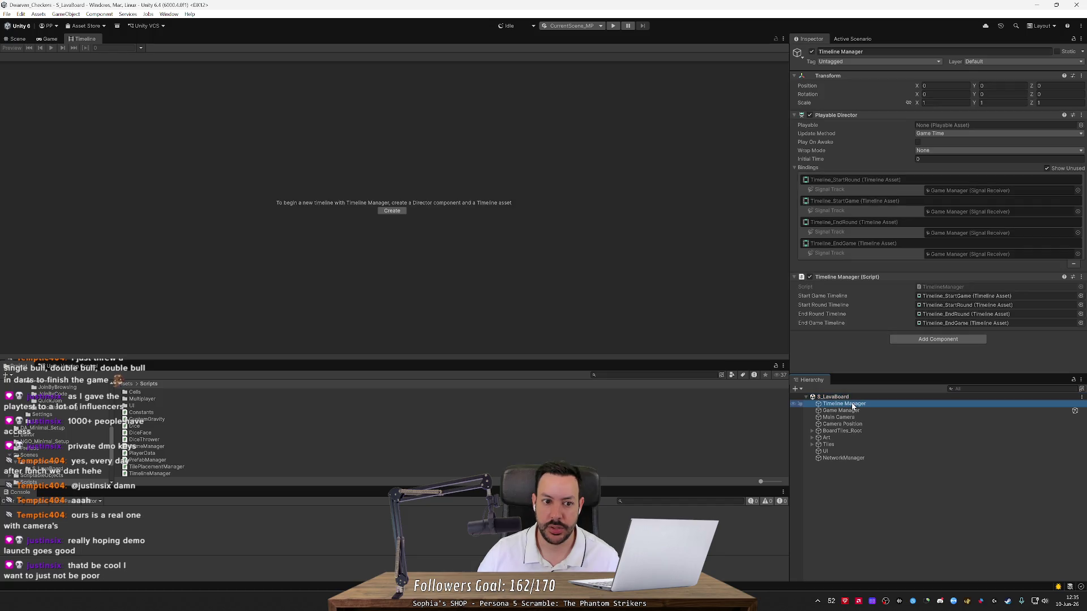
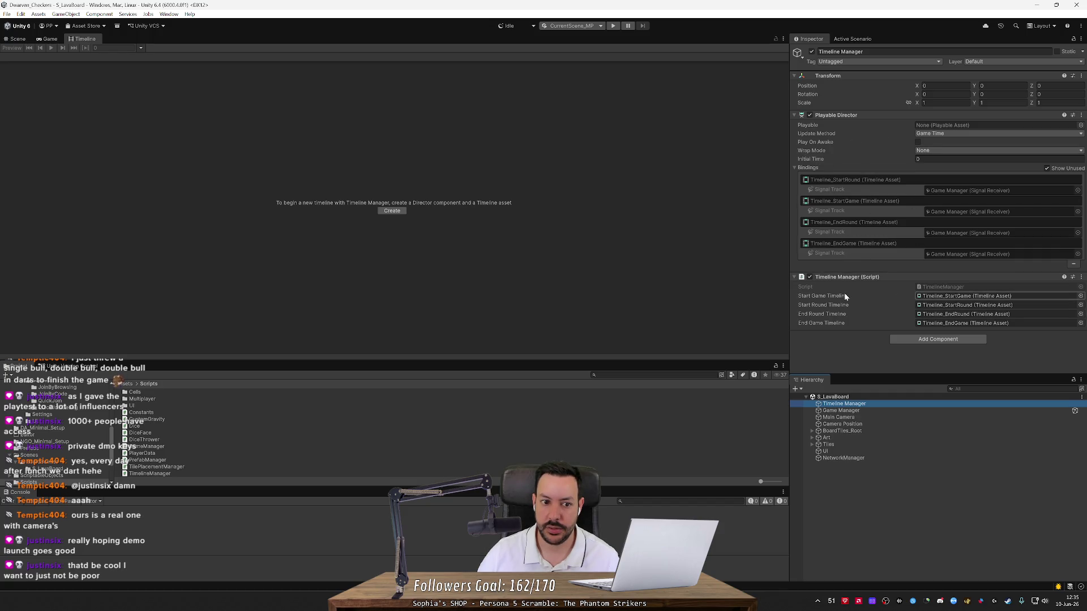
Step: Load the MoveToDiceTray timeline from the Animations/MoveCamera project folder
click(42, 461)
scroll(94, 443, down, 2)
key(ctrl+z)
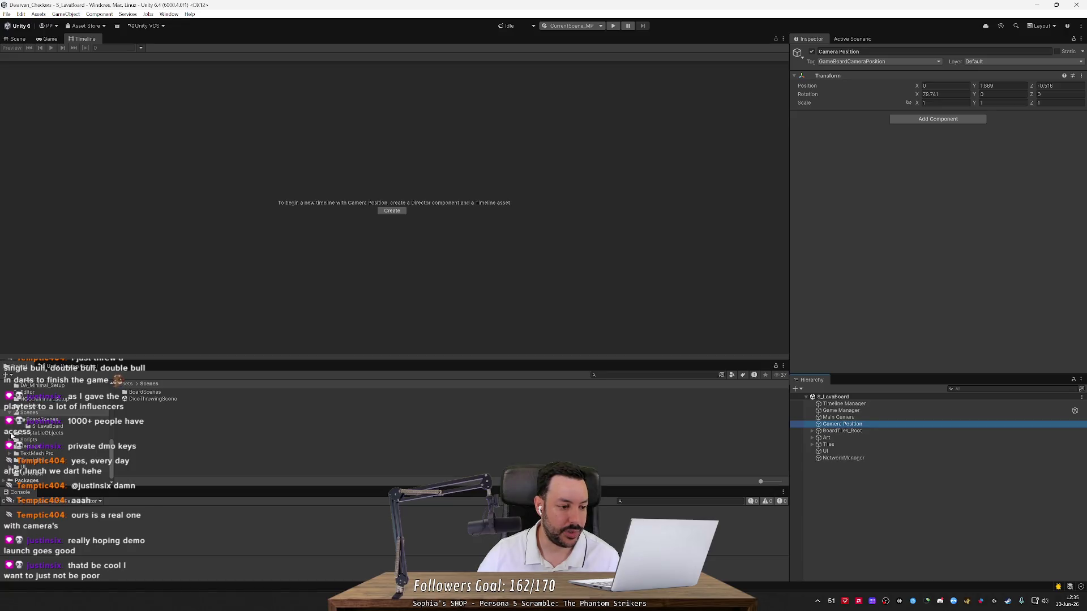
scroll(29, 393, up, 5)
scroll(30, 393, up, 5)
click(35, 403)
double_click(149, 404)
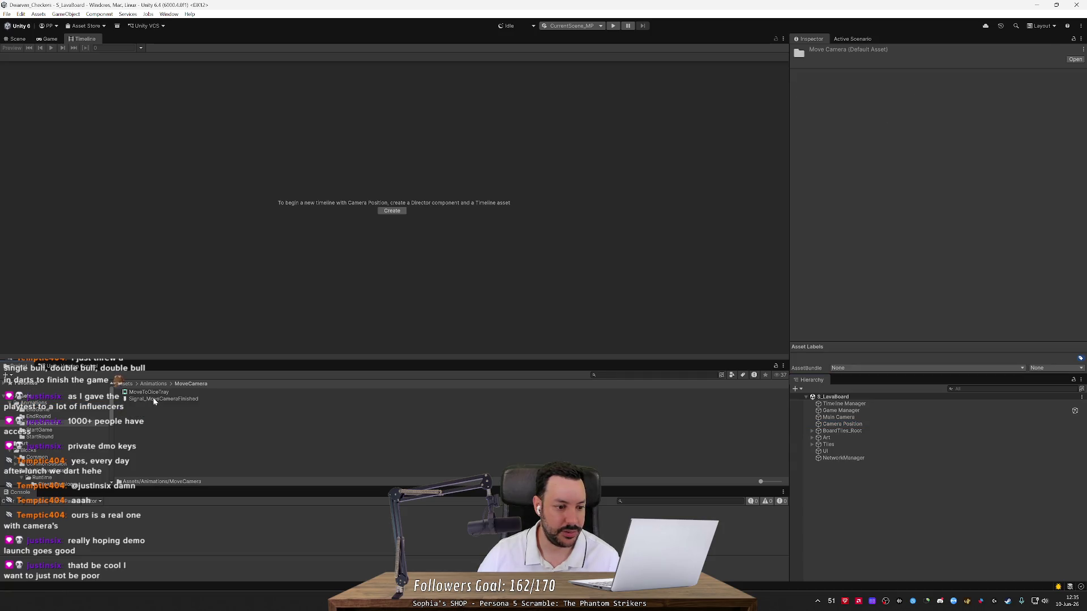
click(159, 396)
Step: Try dragging Camera Position onto the timeline, then review the available Add Track types
mouse_move(842, 424)
mouse_down()
mouse_move(465, 240)
mouse_move(203, 142)
mouse_up()
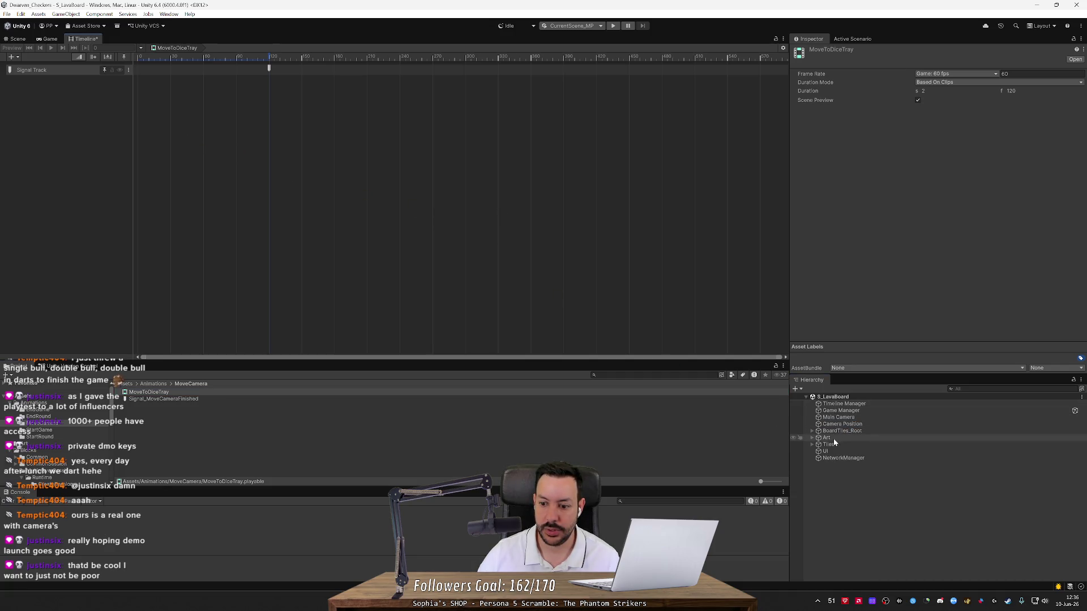
click(840, 426)
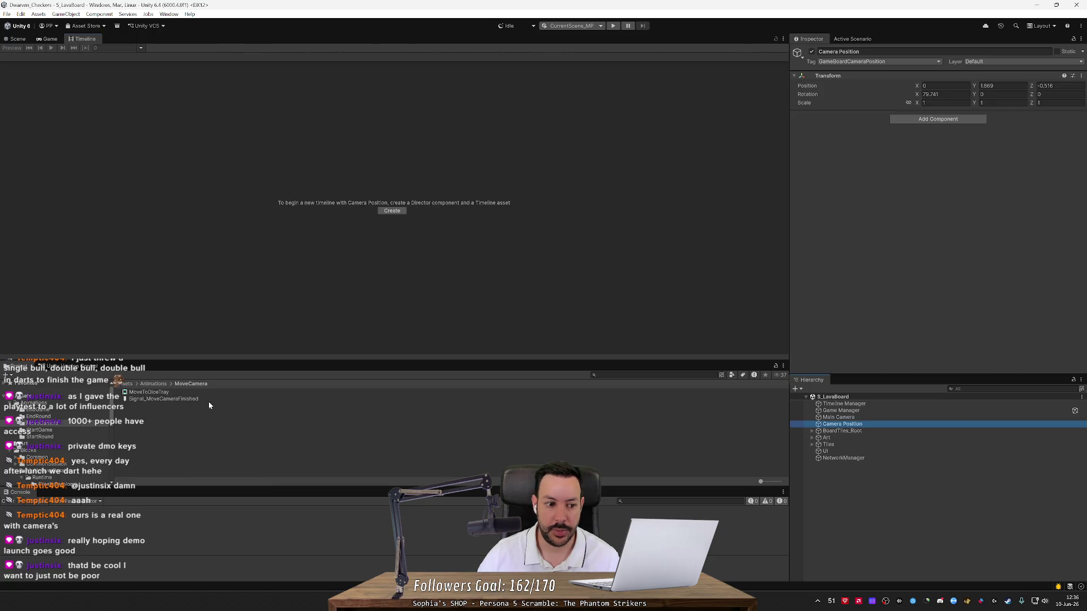
click(176, 393)
right_click(52, 138)
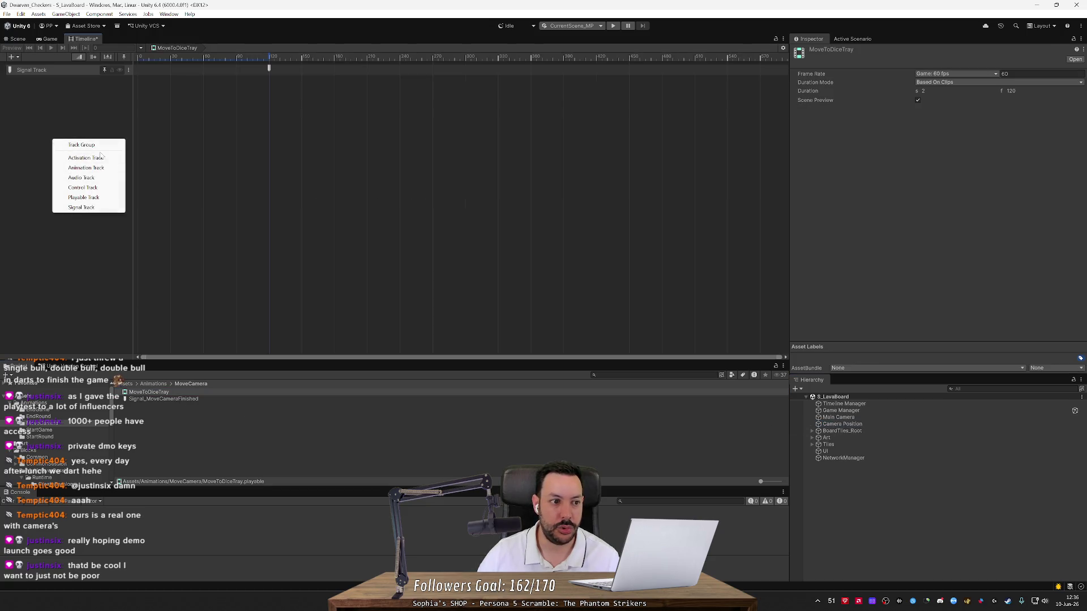
click(931, 327)
key(alt+Tab)
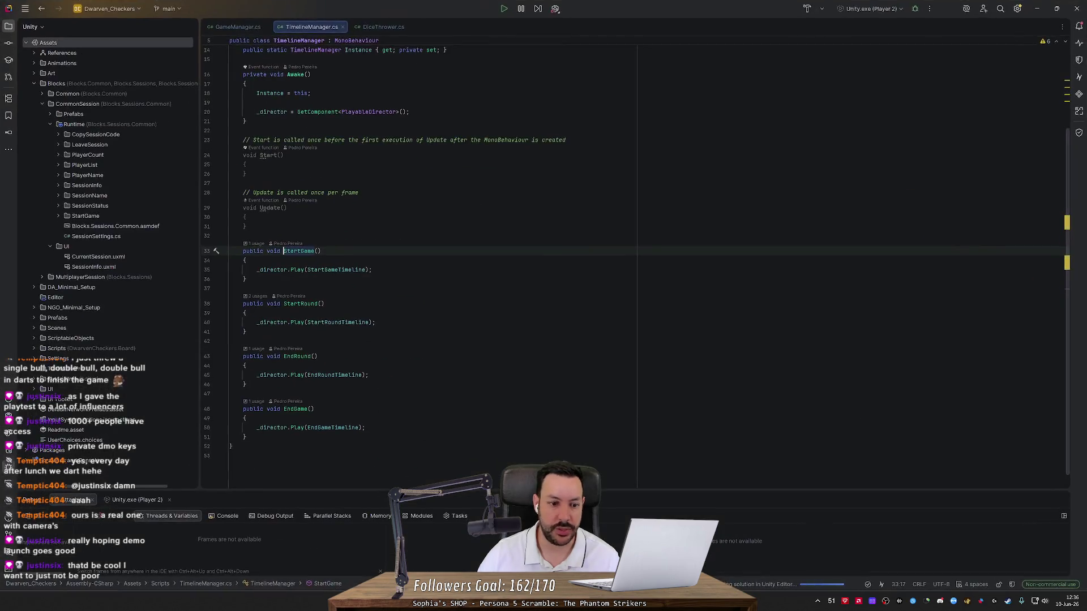
Step: Search Google for 'unity timeline' and glance at the official Timeline documentation result
key(alt+Tab)
key(alt+Tab)
key(ctrl+l)
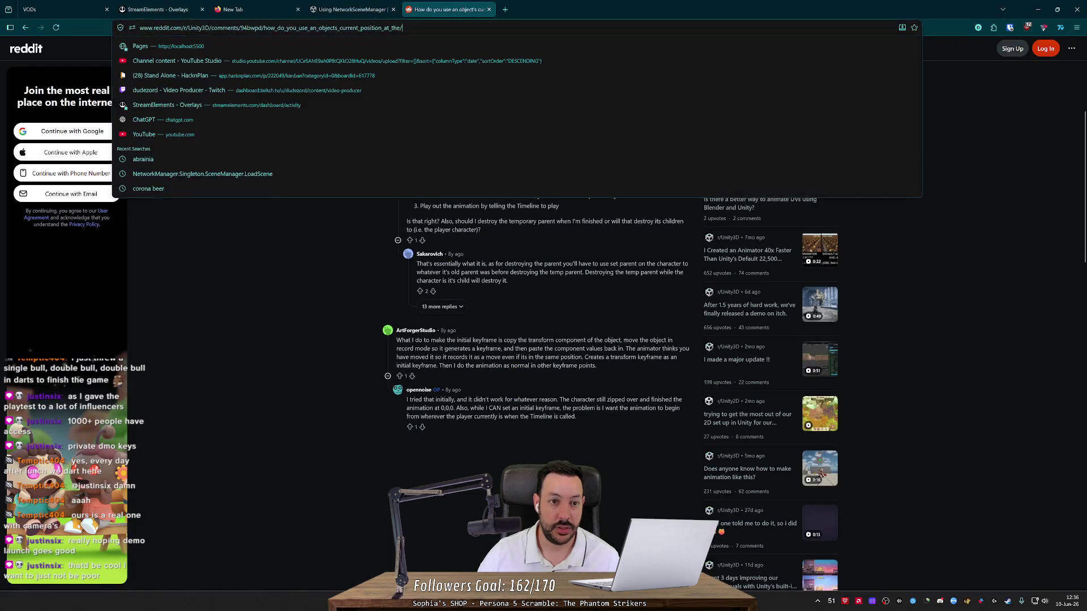
text(unity t)
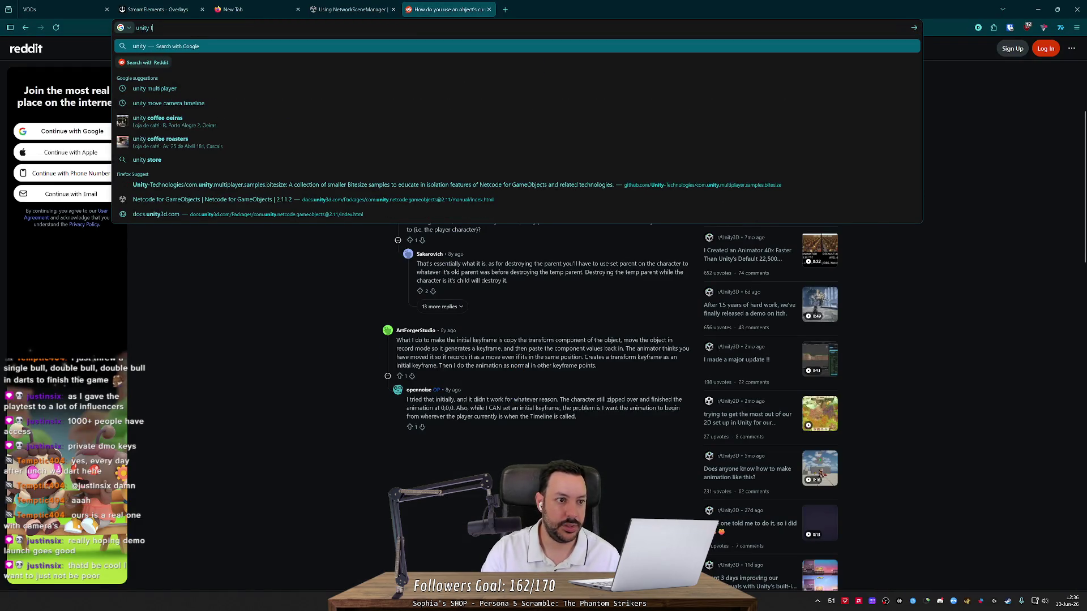
text(imeline)
key(Return)
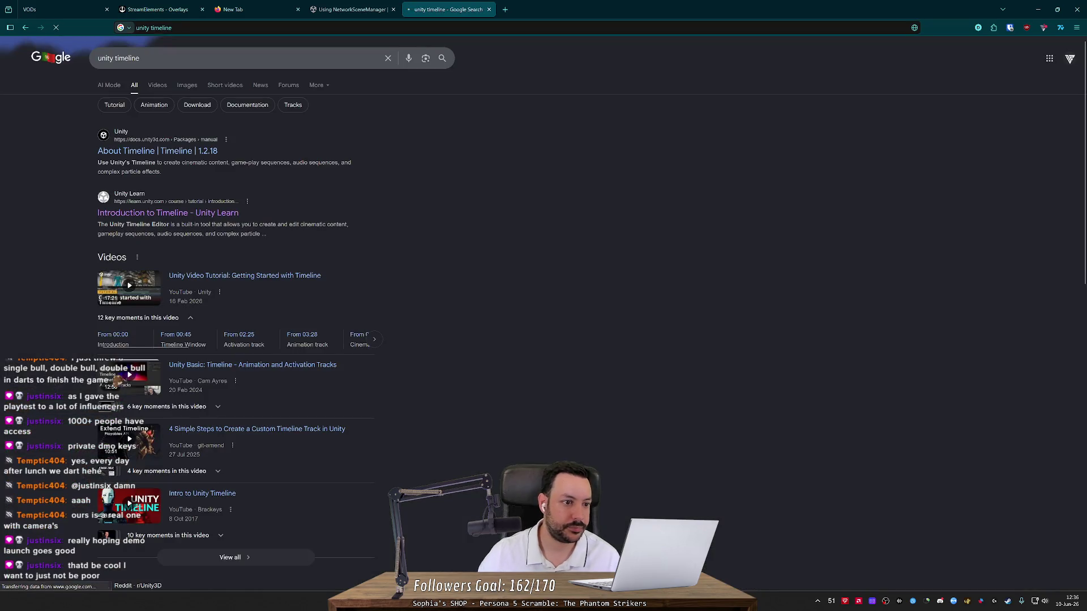
click(177, 157)
key(alt+Left)
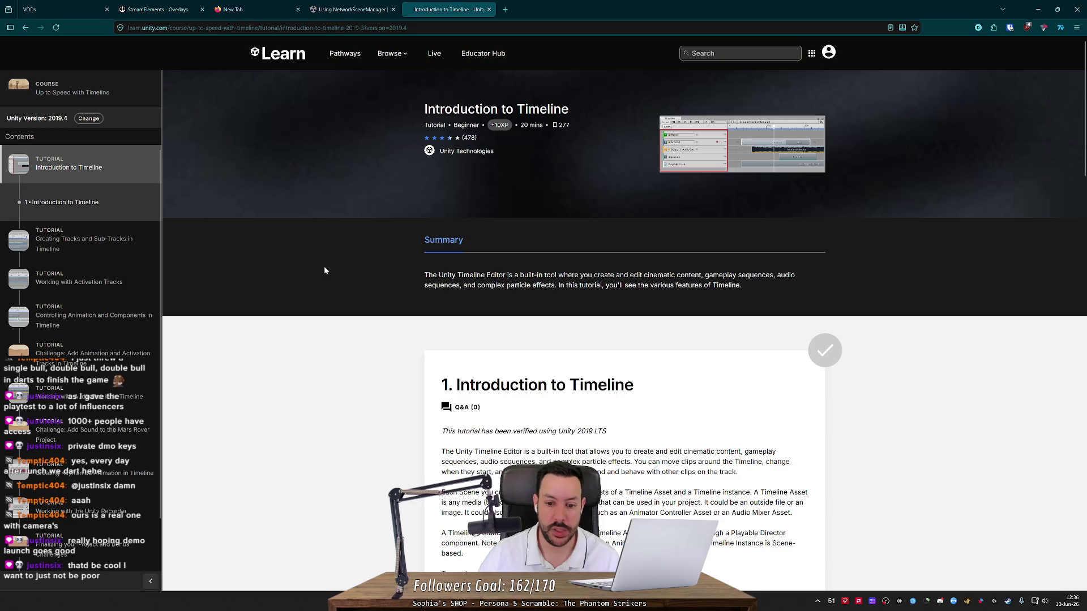
Step: Check which Unity versions the Unity Learn Timeline course supports
scroll(317, 254, down, 5)
scroll(303, 221, up, 5)
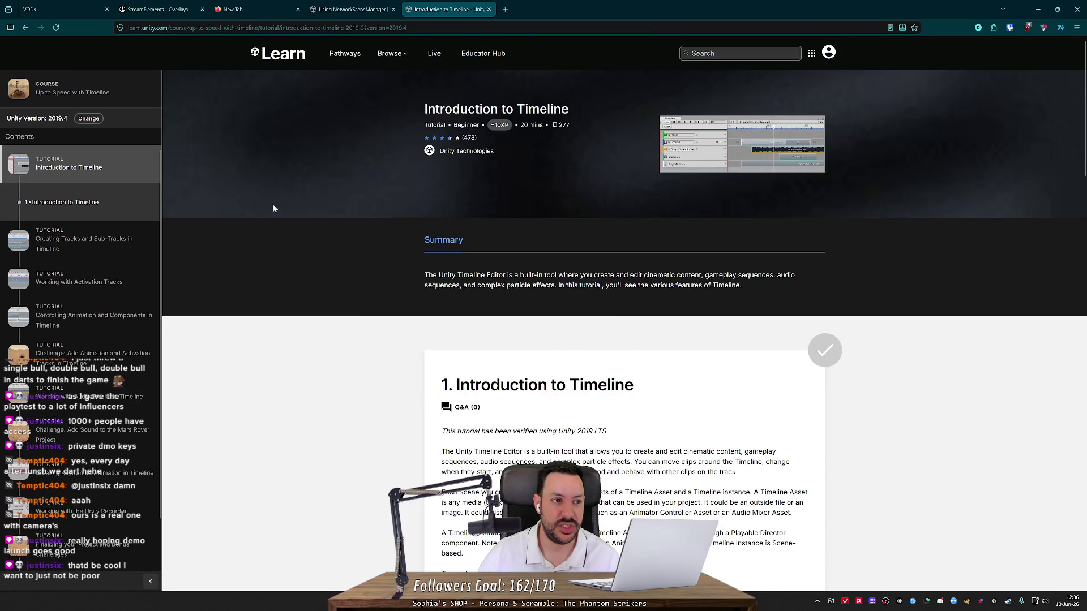
click(89, 118)
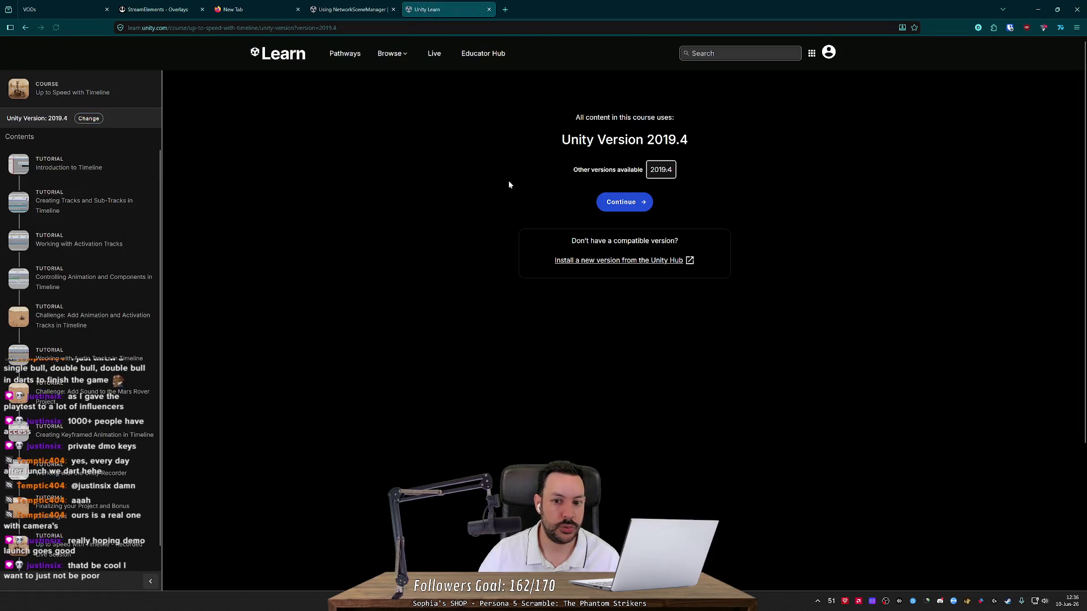
click(667, 175)
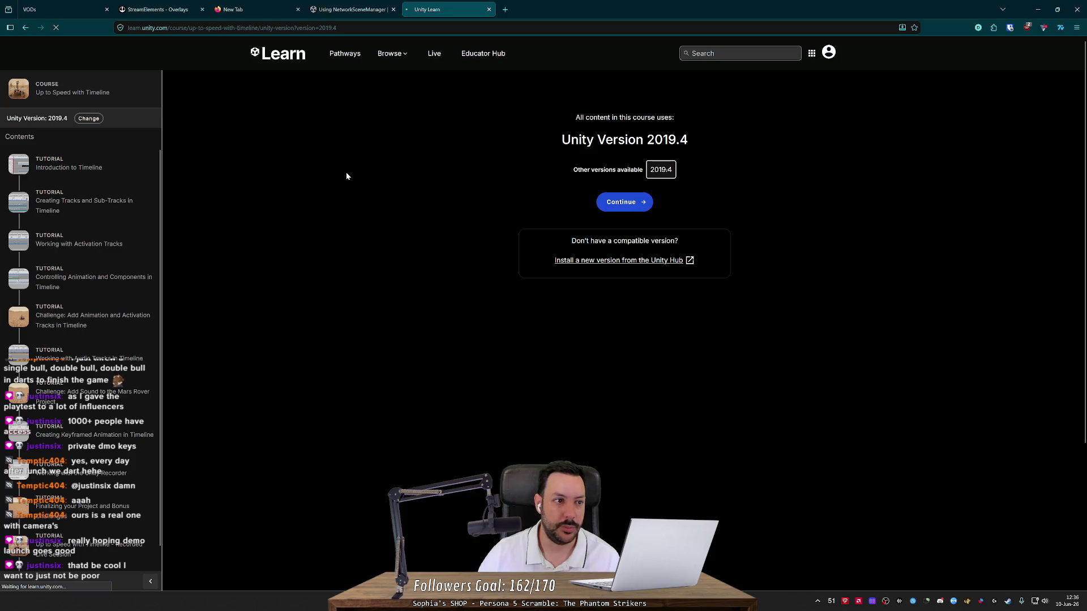
key(alt+Left)
key(alt+Left)
Step: Check the documented package versions on the About Timeline page, then skim the remaining results
click(170, 151)
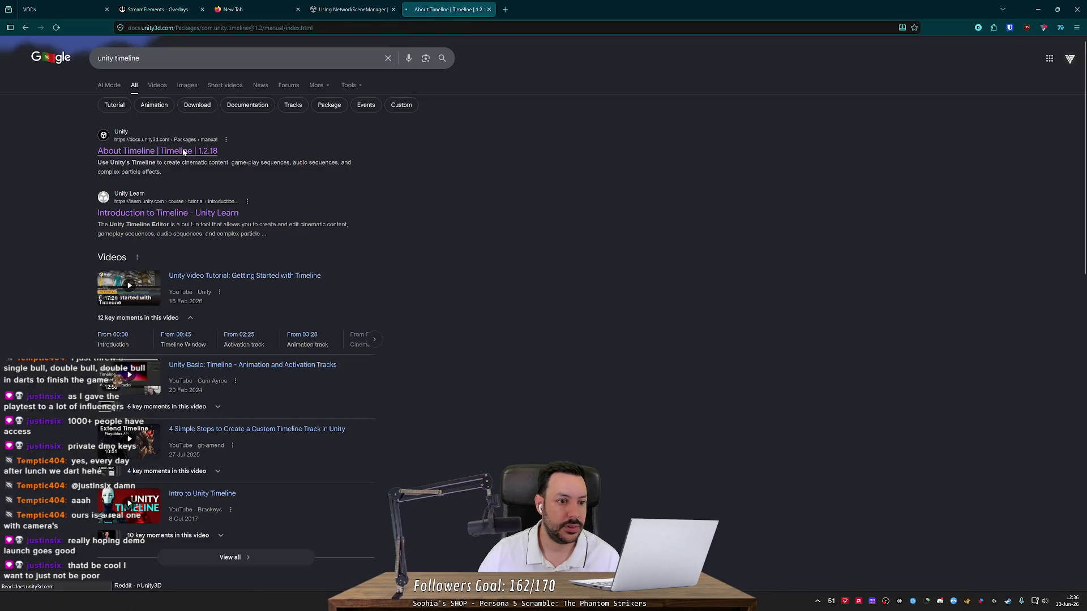
click(348, 69)
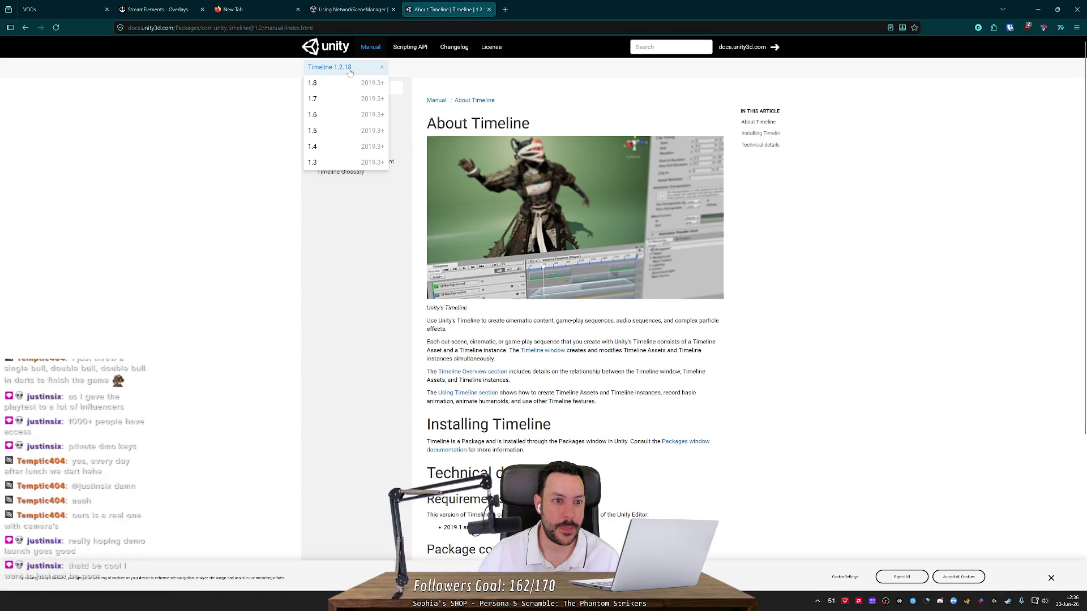
key(alt+Left)
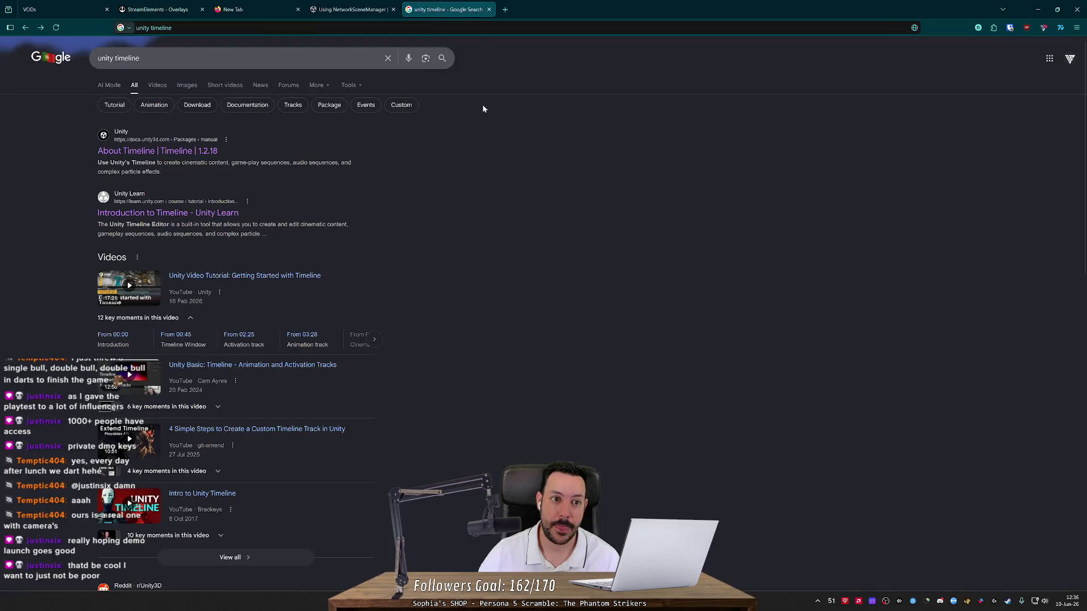
scroll(285, 214, down, 5)
scroll(410, 225, down, 5)
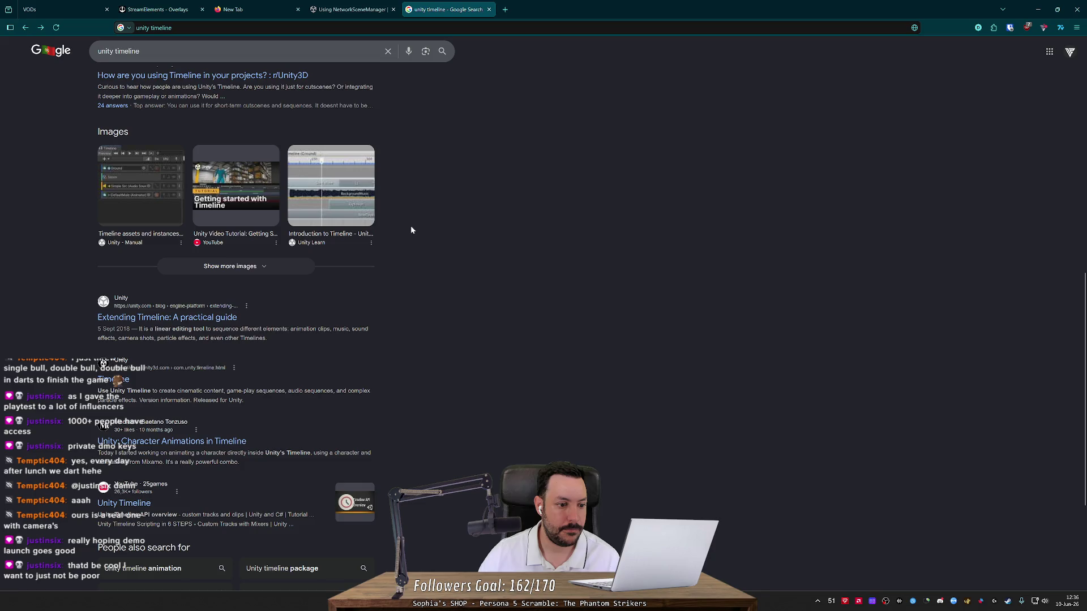
scroll(409, 227, down, 1)
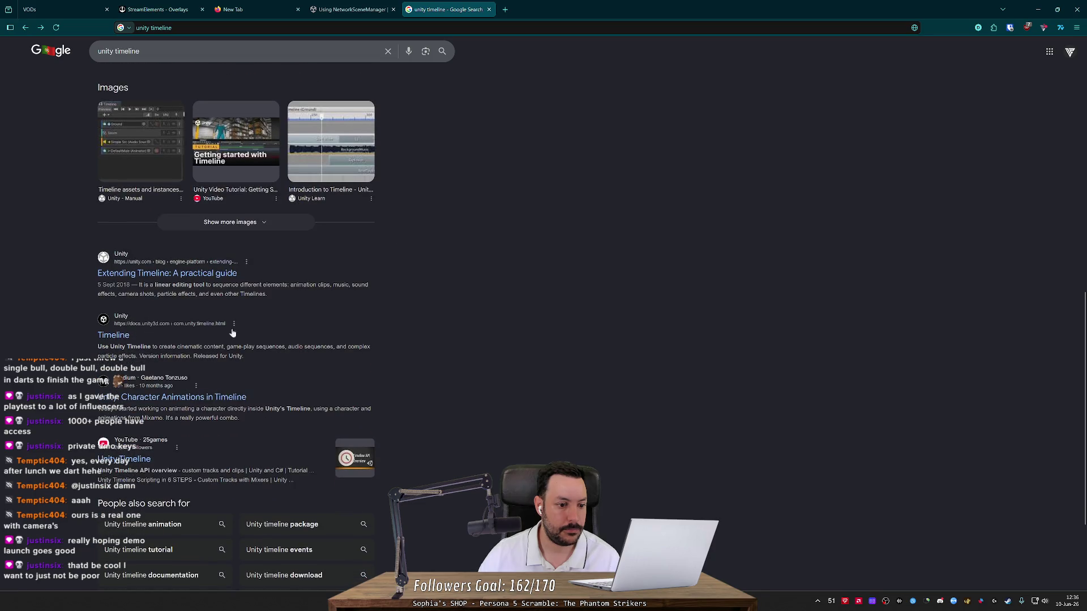
key(alt+Tab)
key(alt+Tab)
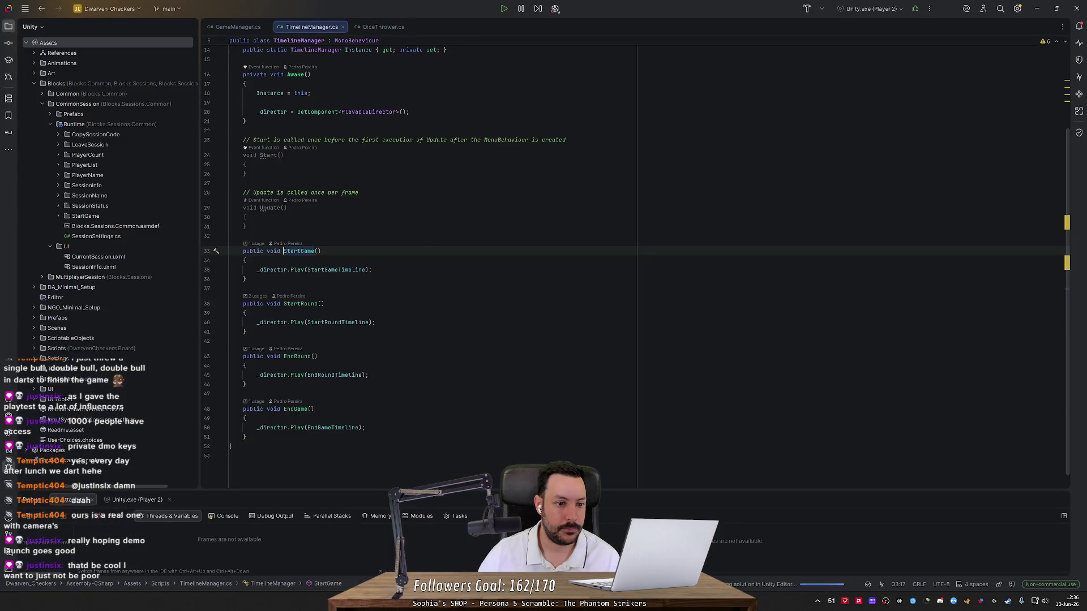
key(alt+Tab)
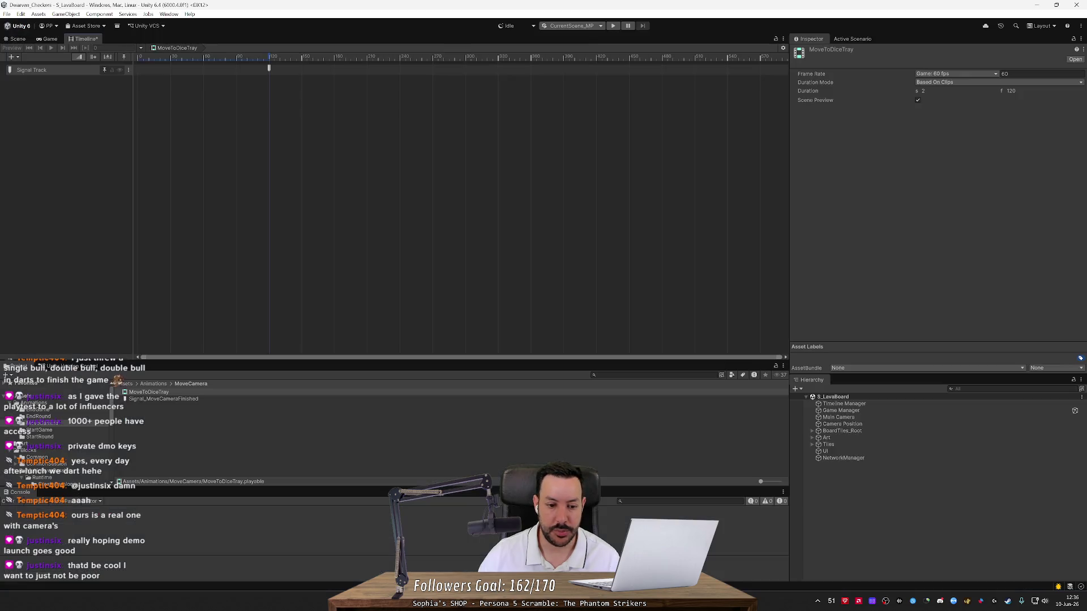
Step: Select the MoveToDiceTray asset in Unity, then cycle through Rider back to the Google results
click(162, 394)
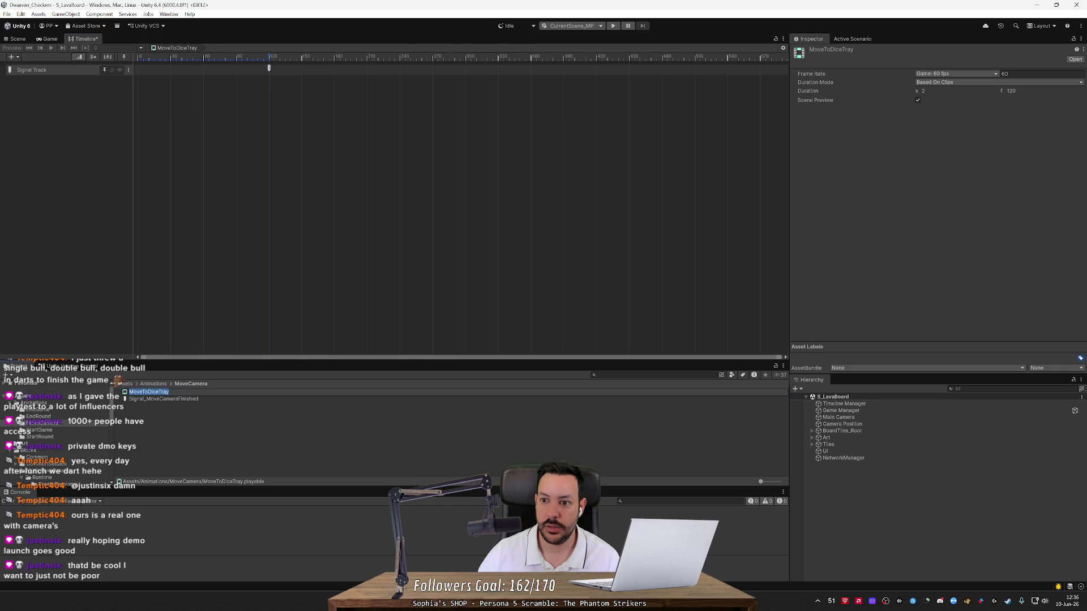
key(alt+Tab)
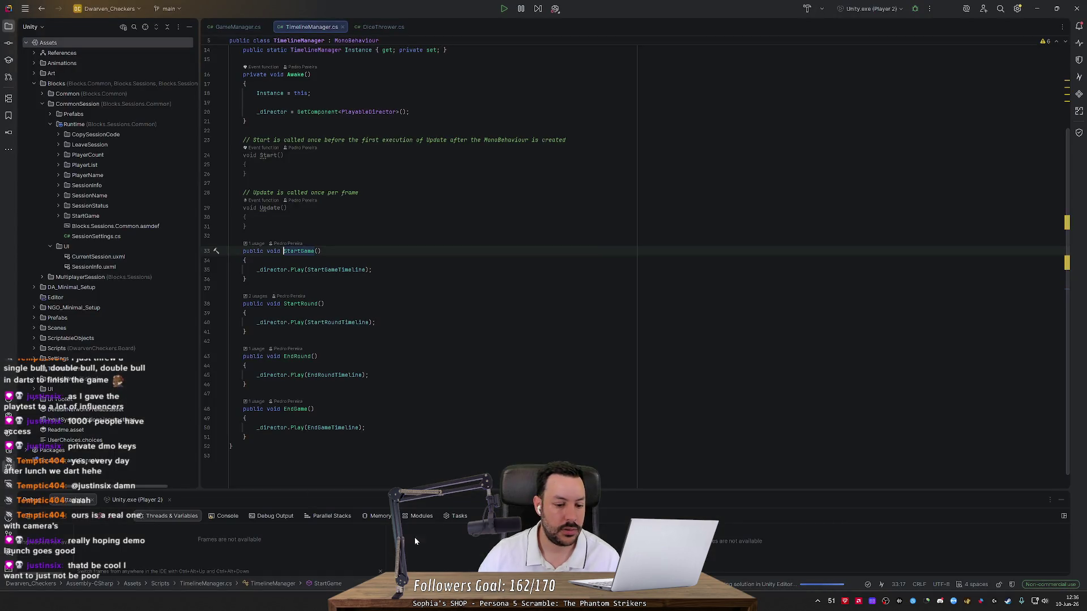
key(alt+Tab)
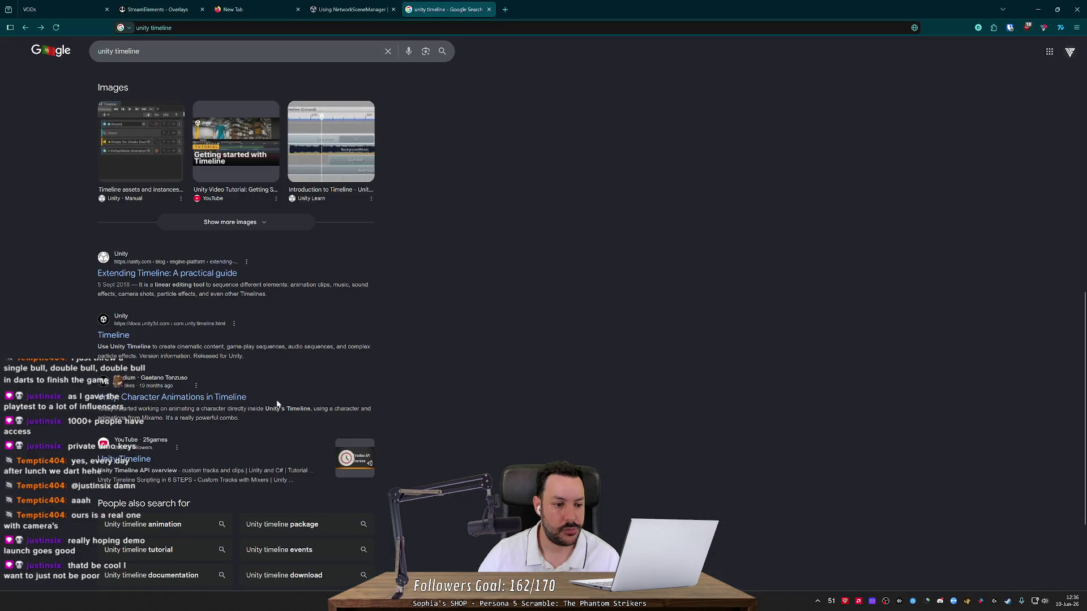
Step: Open the Character Animations in Timeline article, dismiss its subscription popup, and open its links in tabs
click(212, 398)
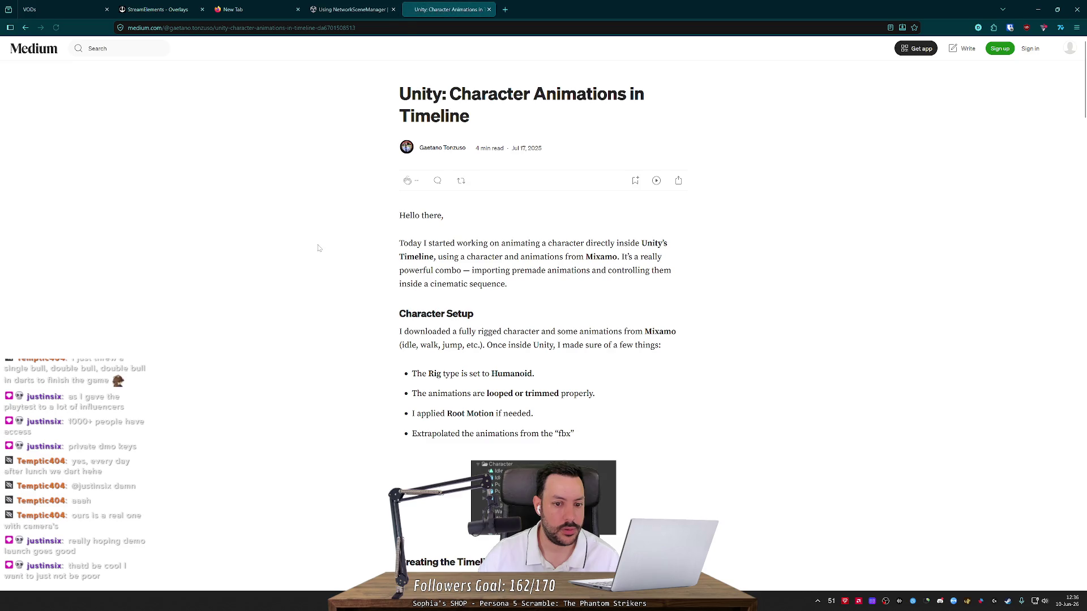
middle_click(318, 244)
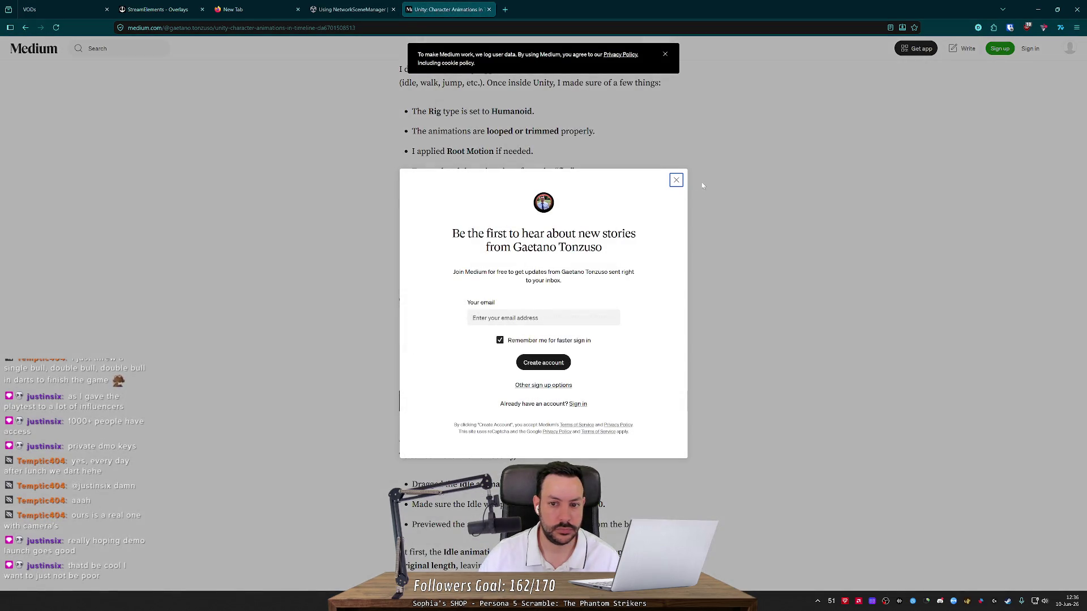
click(675, 178)
middle_click(678, 179)
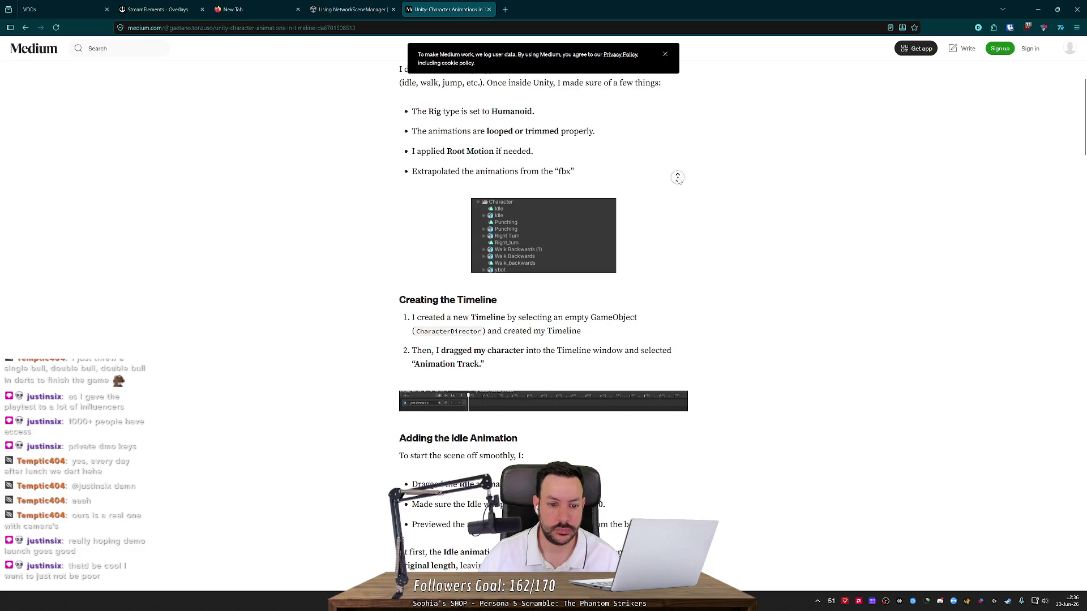
middle_click(687, 267)
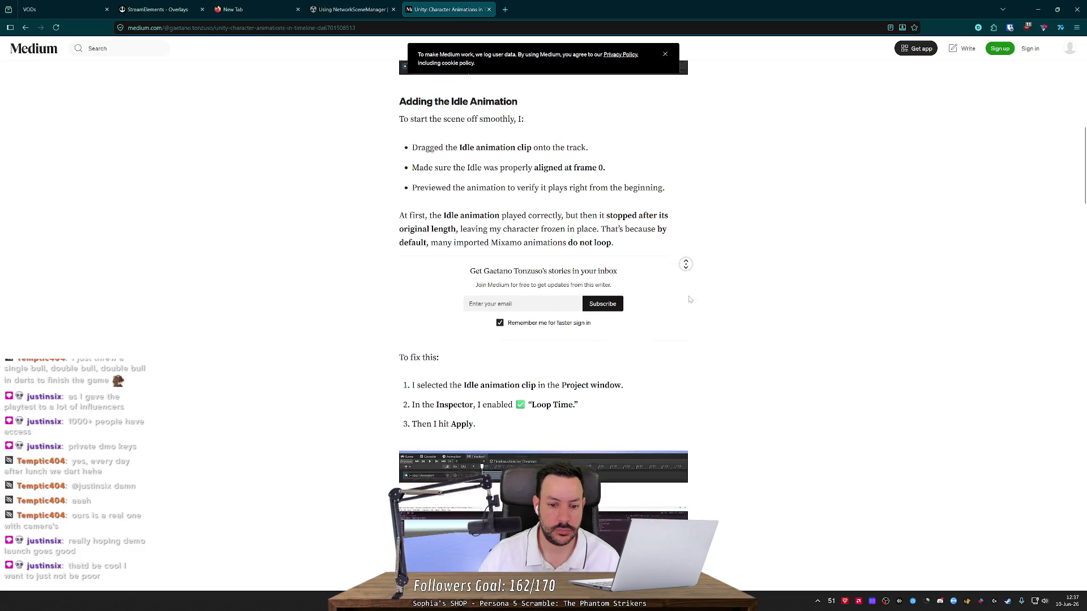
scroll(687, 267, down, 5)
middle_click(731, 300)
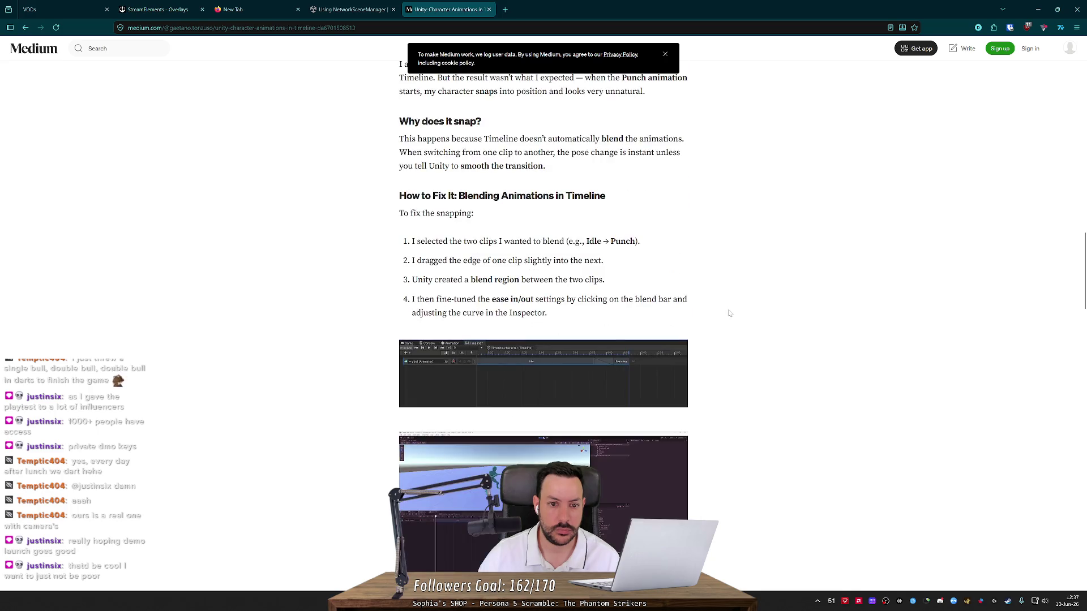
middle_click(739, 322)
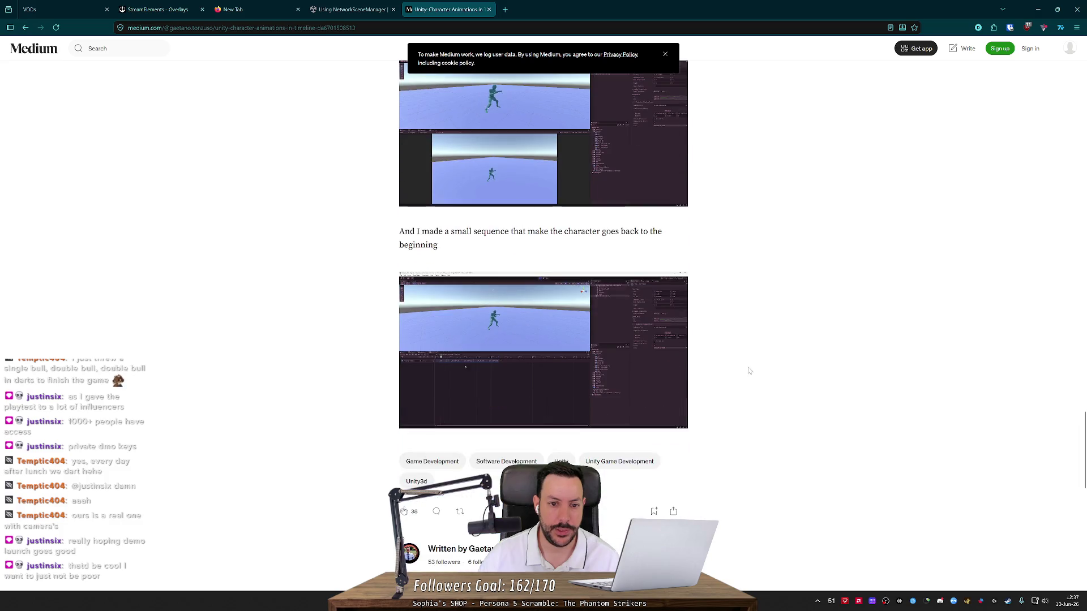
Step: Look over the next page of unity timeline results, then bring up Unity's new-track choices
key(alt+Left)
scroll(504, 349, down, 2)
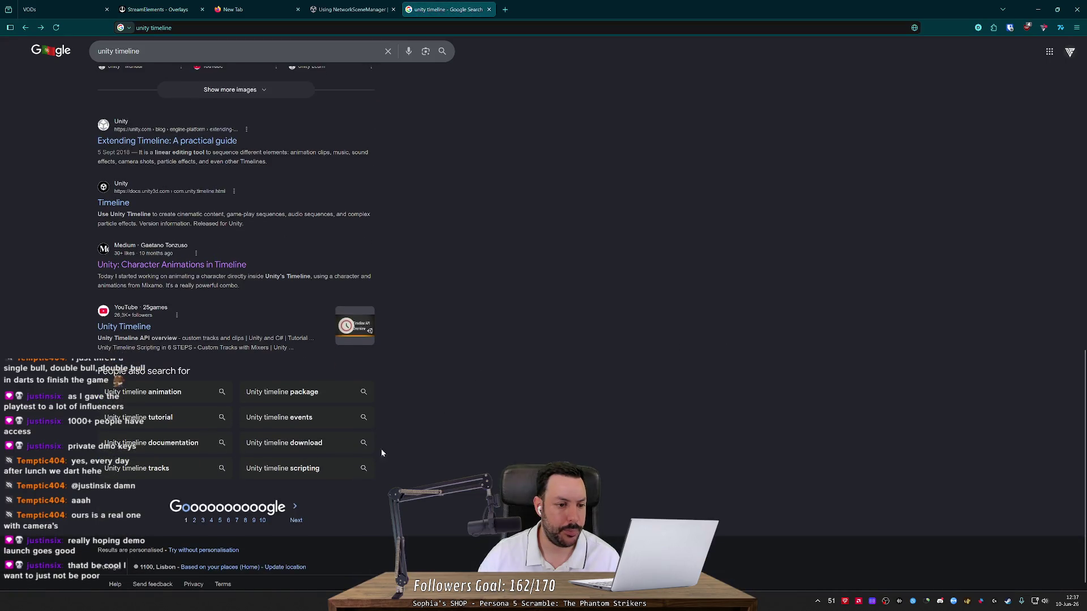
click(296, 520)
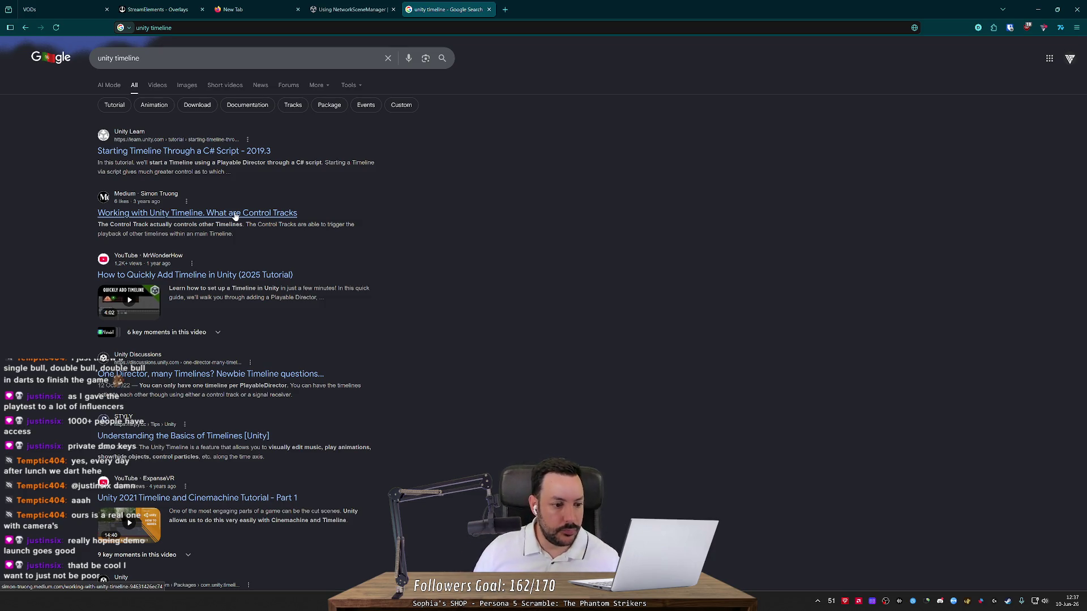
key(alt+Left)
scroll(99, 319, up, 4)
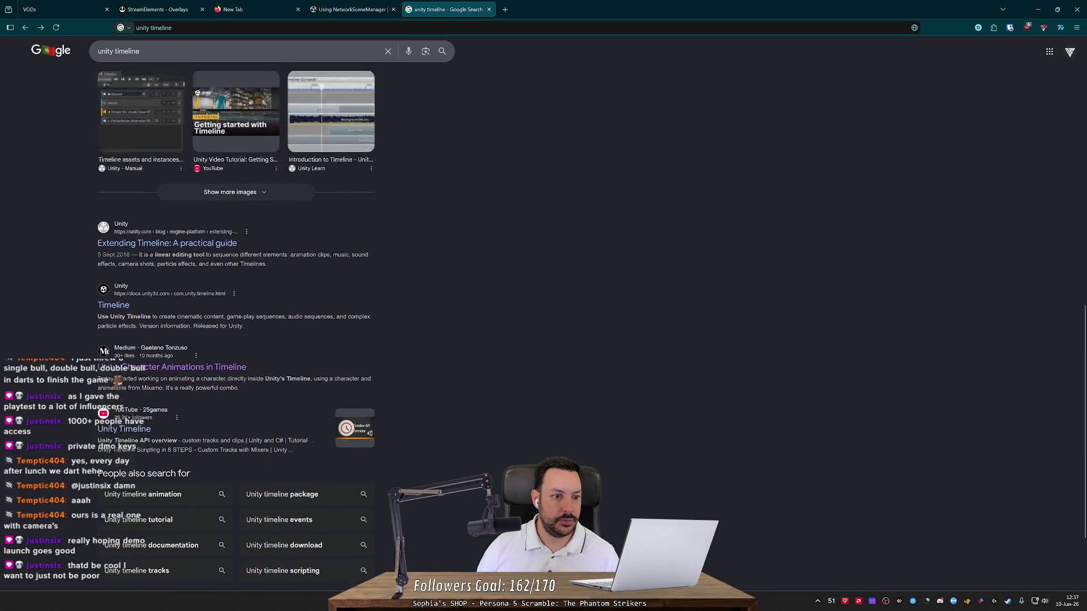
scroll(99, 320, up, 3)
scroll(45, 283, up, 2)
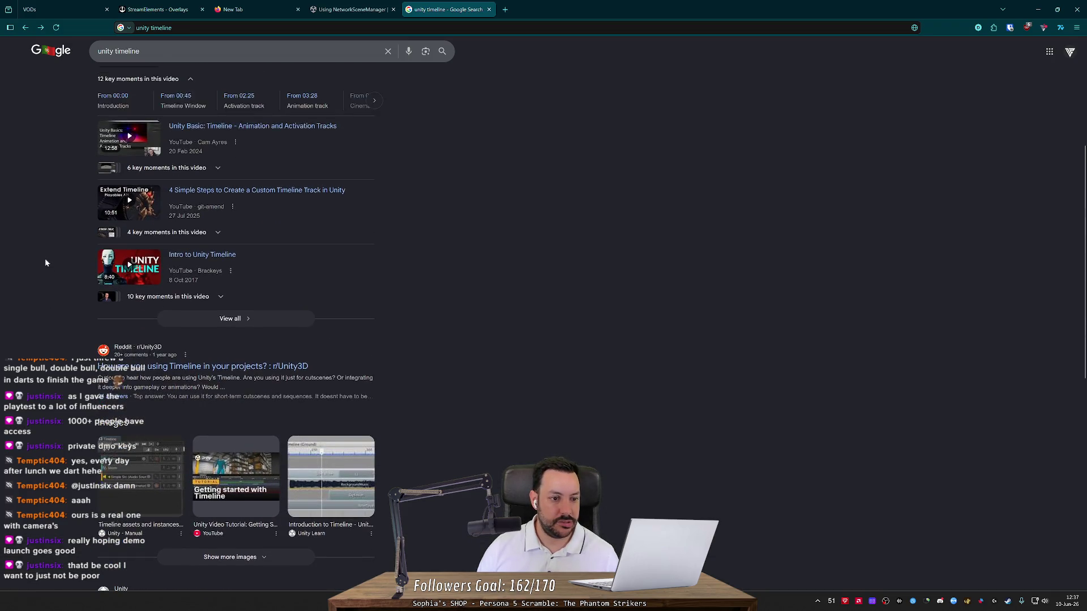
key(alt+Tab)
key(alt+Tab)
right_click(59, 115)
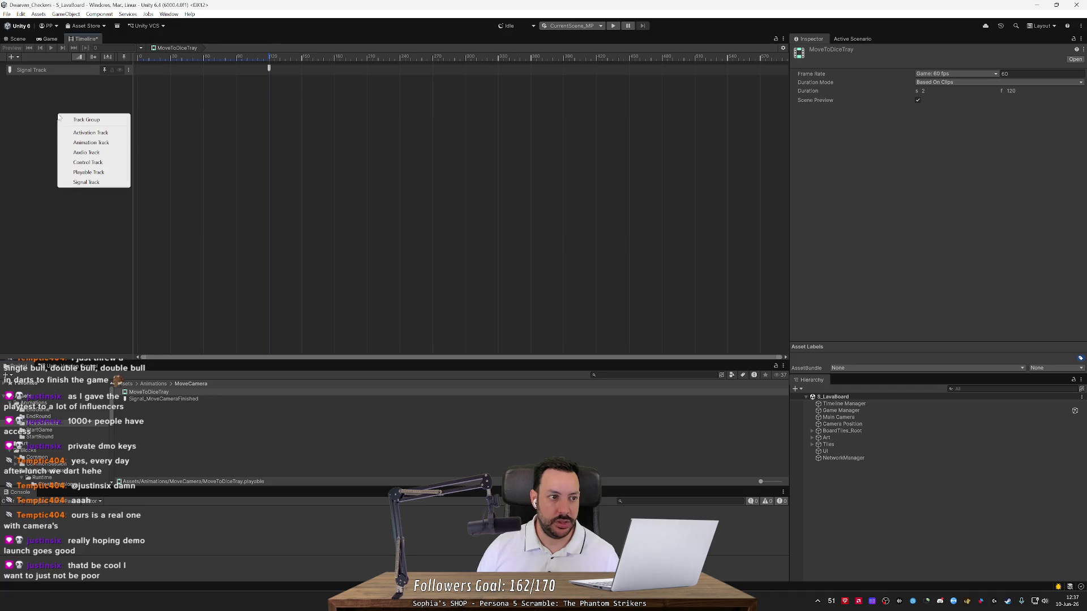
Step: Add a Control Track below the Signal Track and select it in the reopened timeline
click(94, 162)
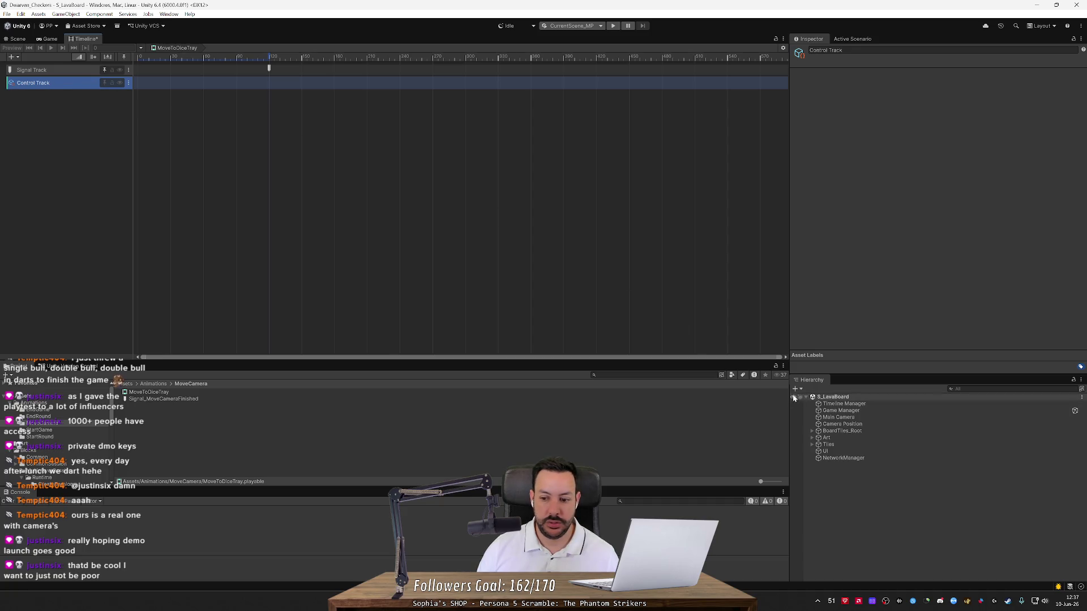
click(837, 417)
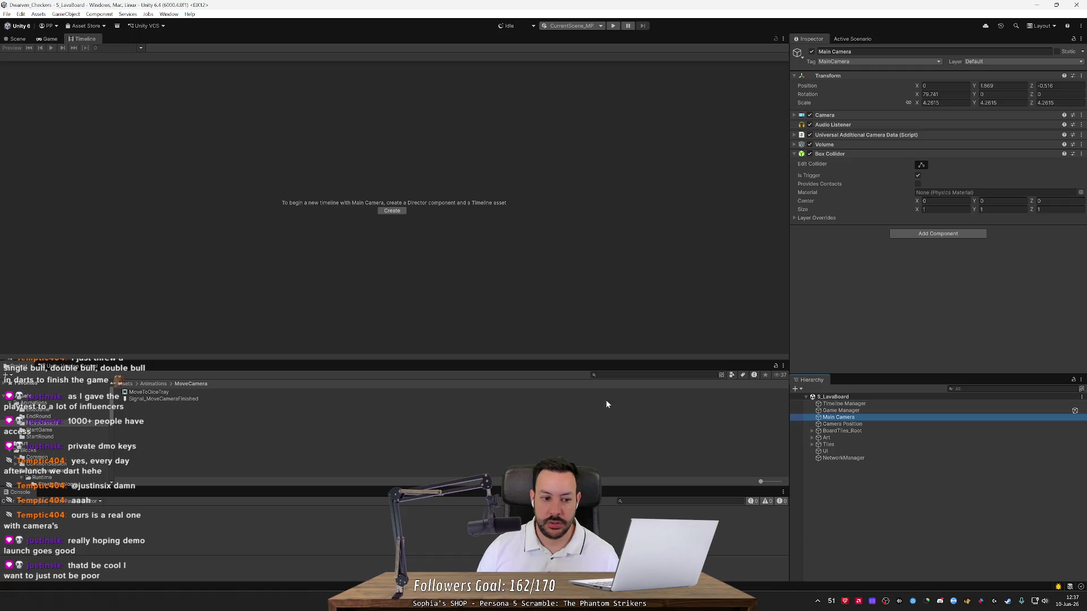
click(184, 393)
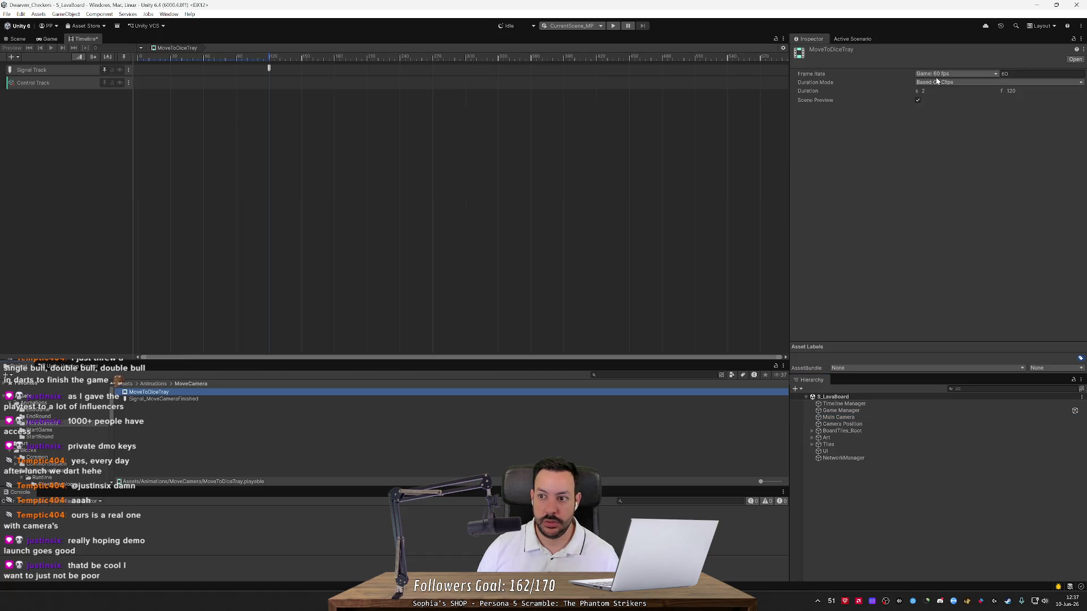
click(58, 84)
double_click(49, 85)
Step: Compare the context-menu options of the Control Track and the Signal Track
right_click(163, 85)
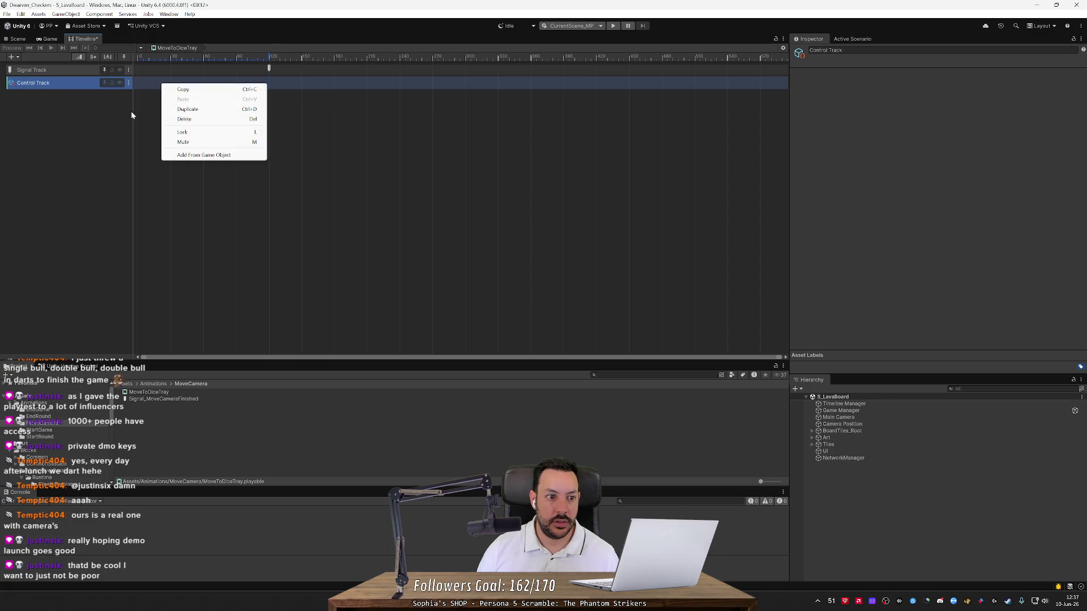
click(130, 148)
right_click(180, 74)
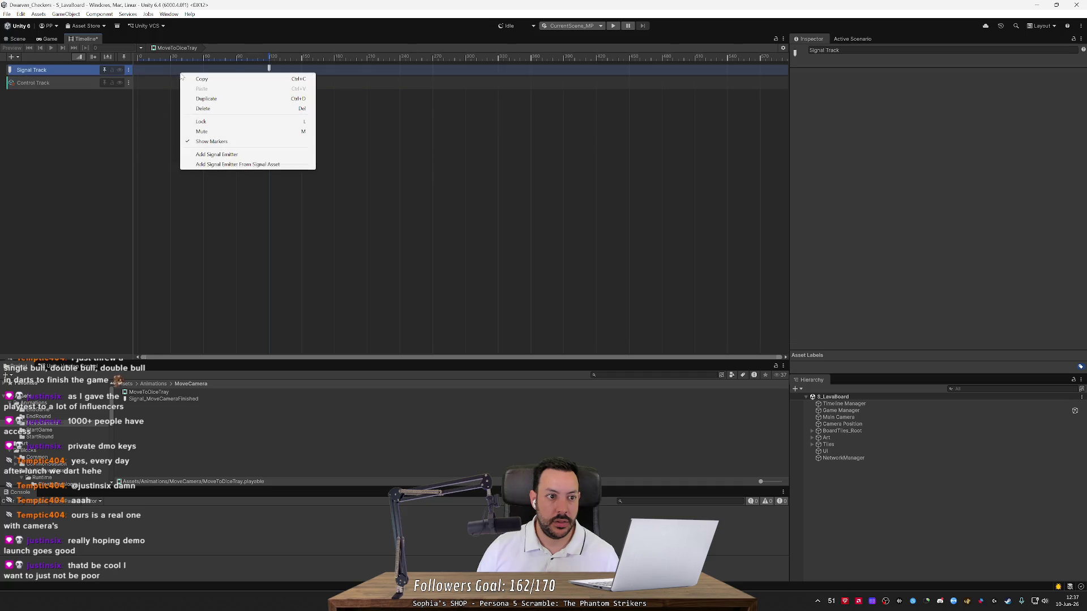
right_click(162, 85)
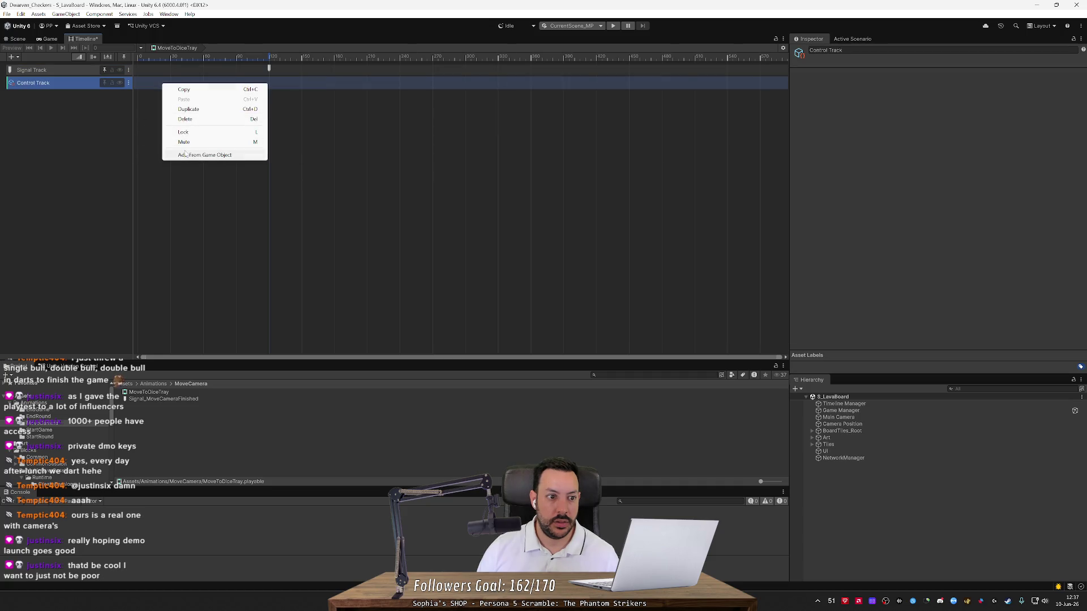
click(197, 69)
right_click(197, 69)
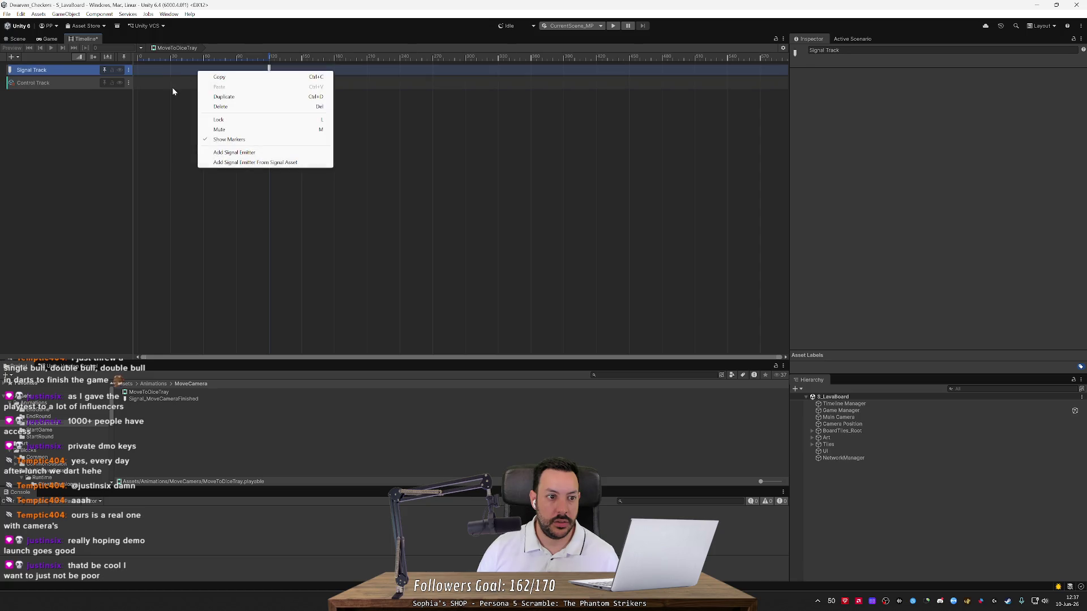
Step: Add Main Camera as a Control Track clip via Add From Game Object and move it to frame 0
click(134, 84)
right_click(144, 87)
click(192, 154)
drag(531, 209, 530, 418)
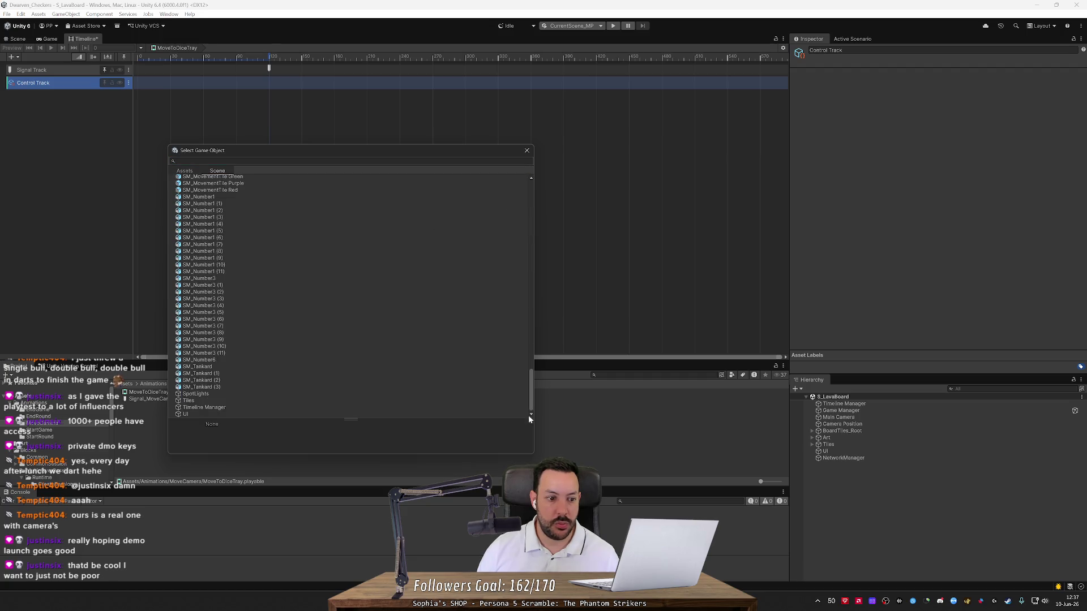
scroll(207, 372, up, 10)
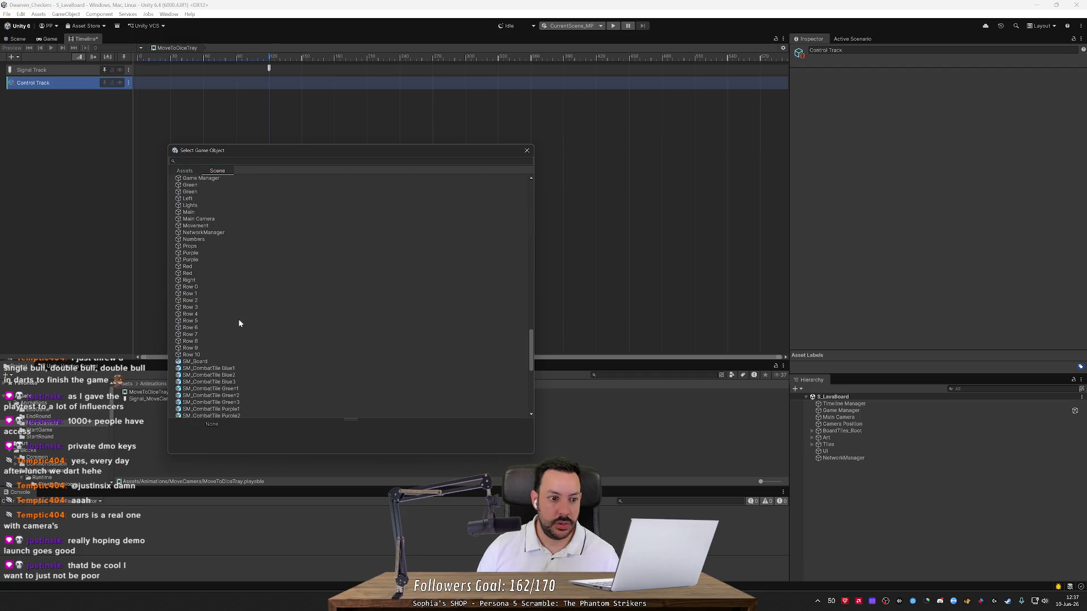
double_click(202, 272)
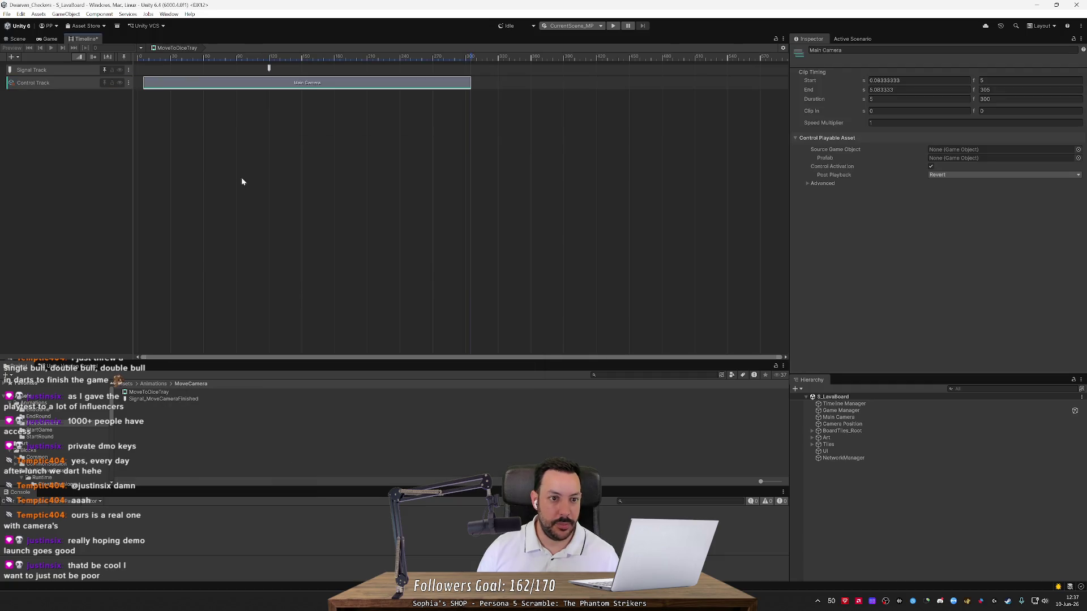
drag(183, 85, 173, 88)
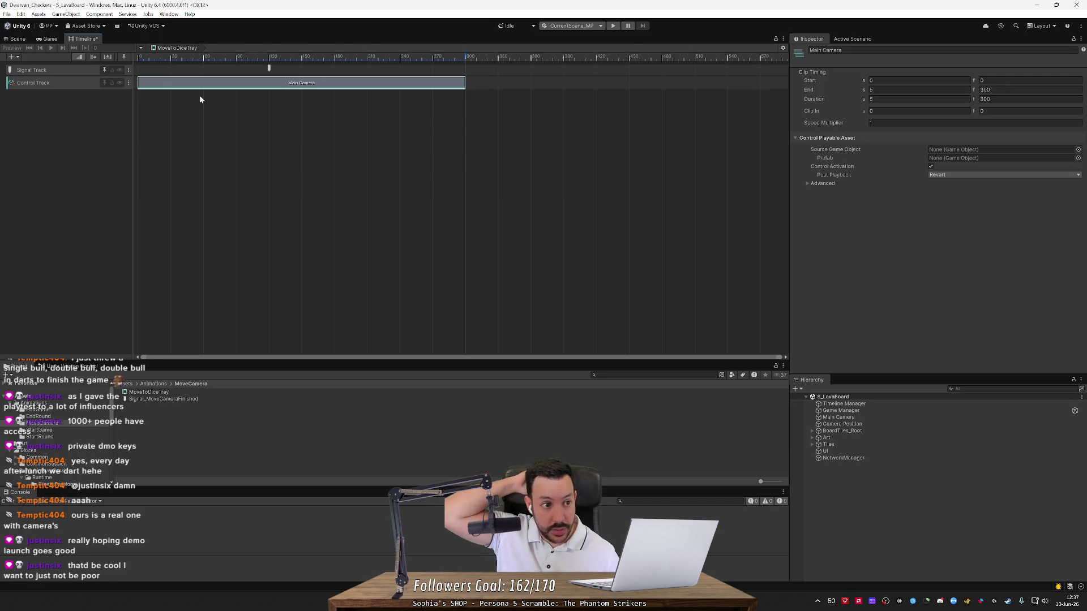
Step: Review the Main Camera clip's options, then select the clip on its own
right_click(228, 84)
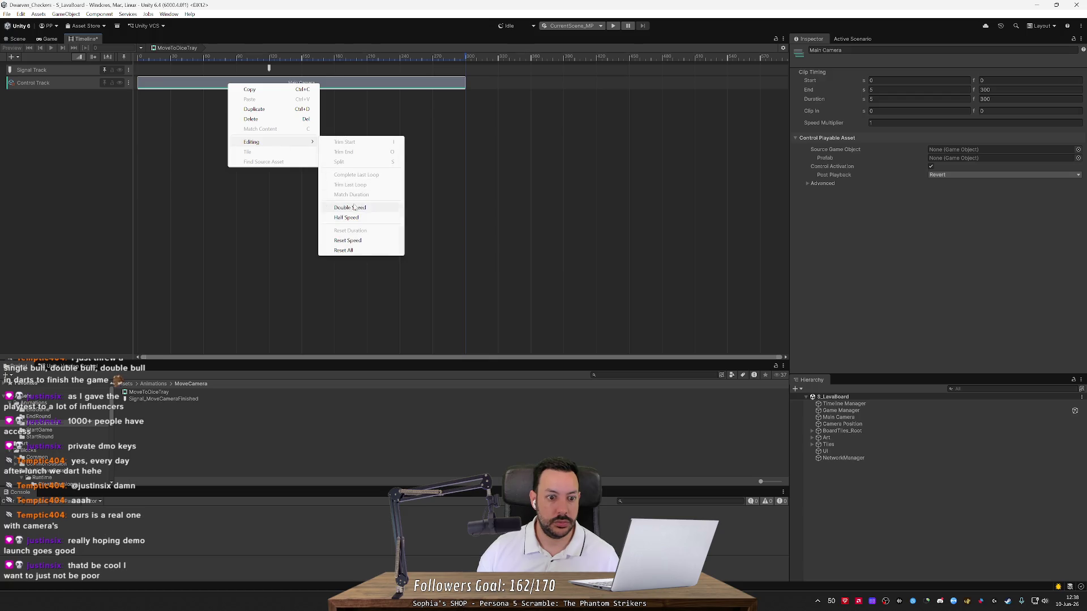
click(92, 126)
click(129, 83)
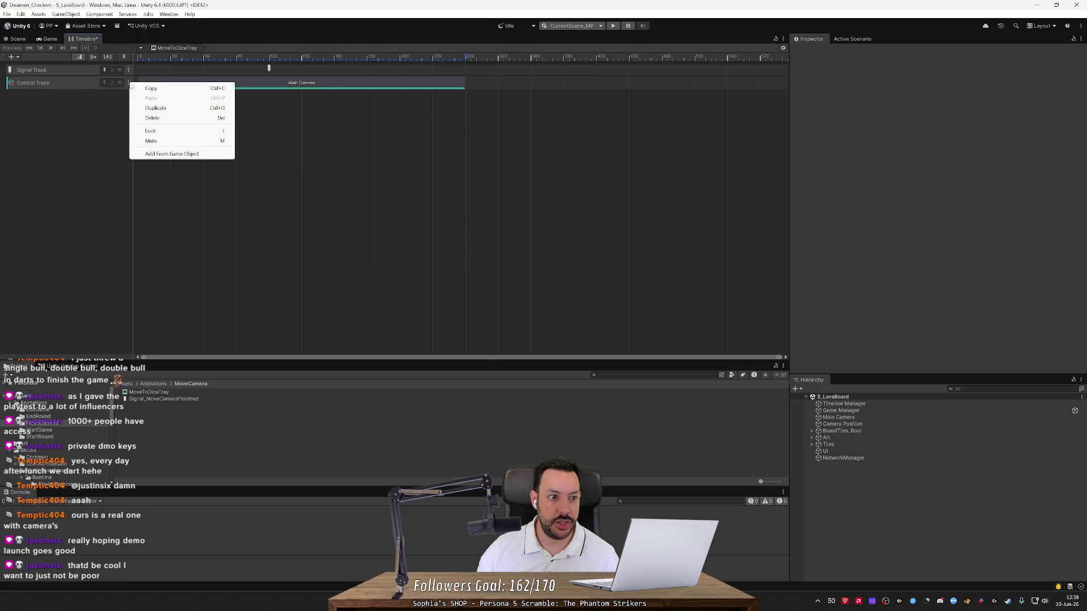
click(110, 100)
click(61, 84)
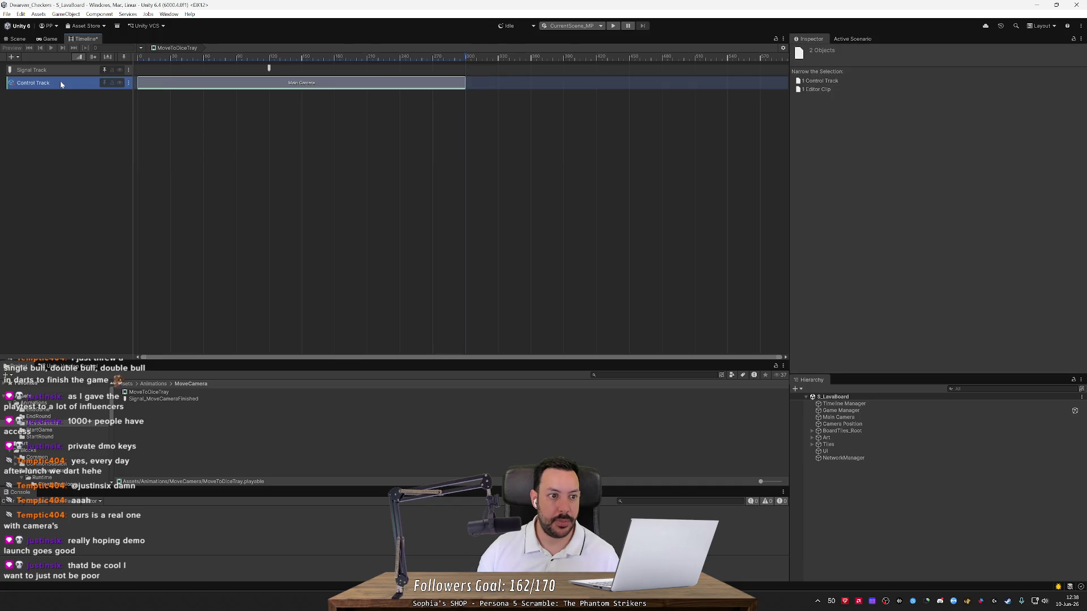
click(311, 86)
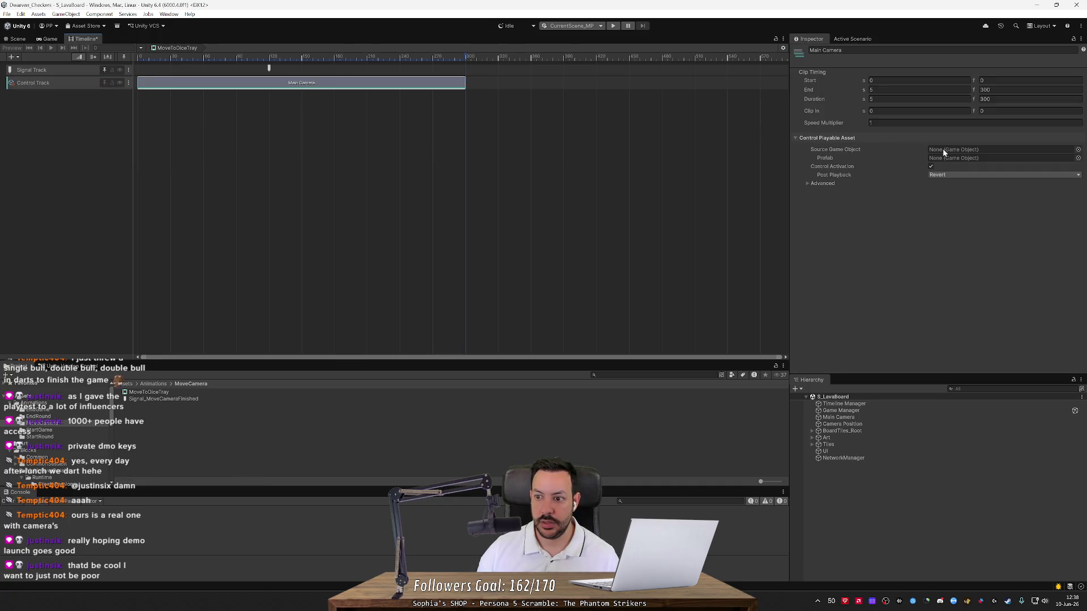
Step: Browse the clip's Prefab object picker and close it without choosing anything
click(1078, 158)
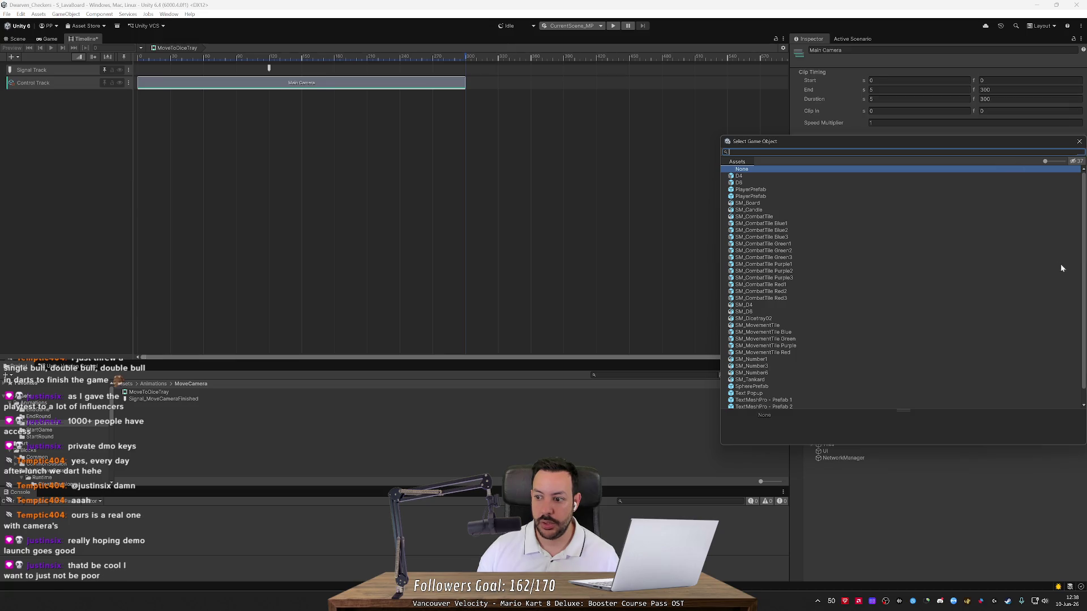
scroll(928, 305, down, 1)
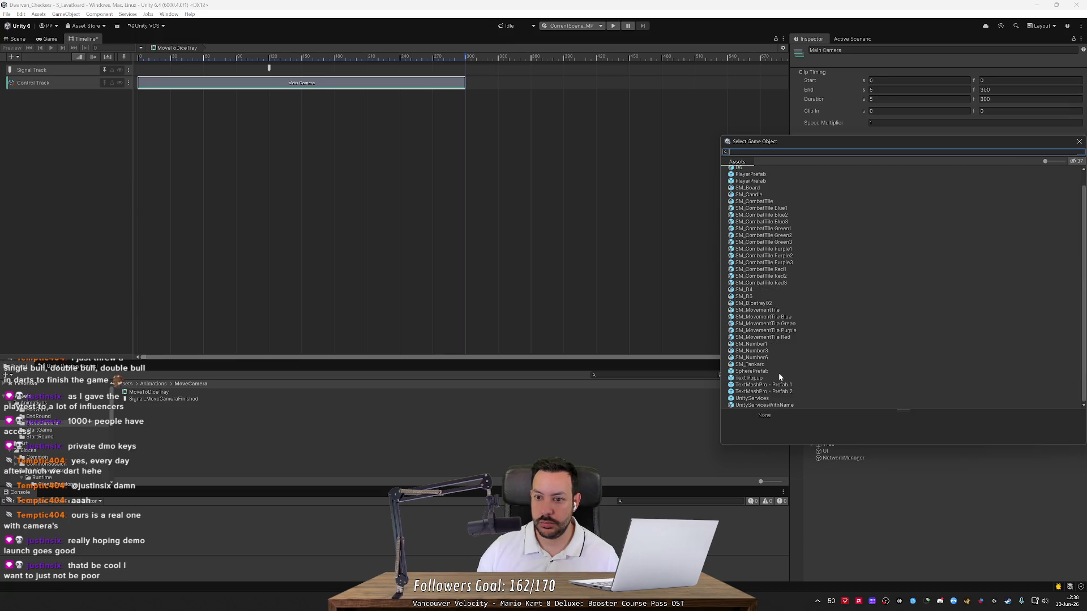
scroll(779, 372, up, 1)
mouse_move(800, 149)
mouse_down()
mouse_move(402, 184)
mouse_move(430, 134)
mouse_up()
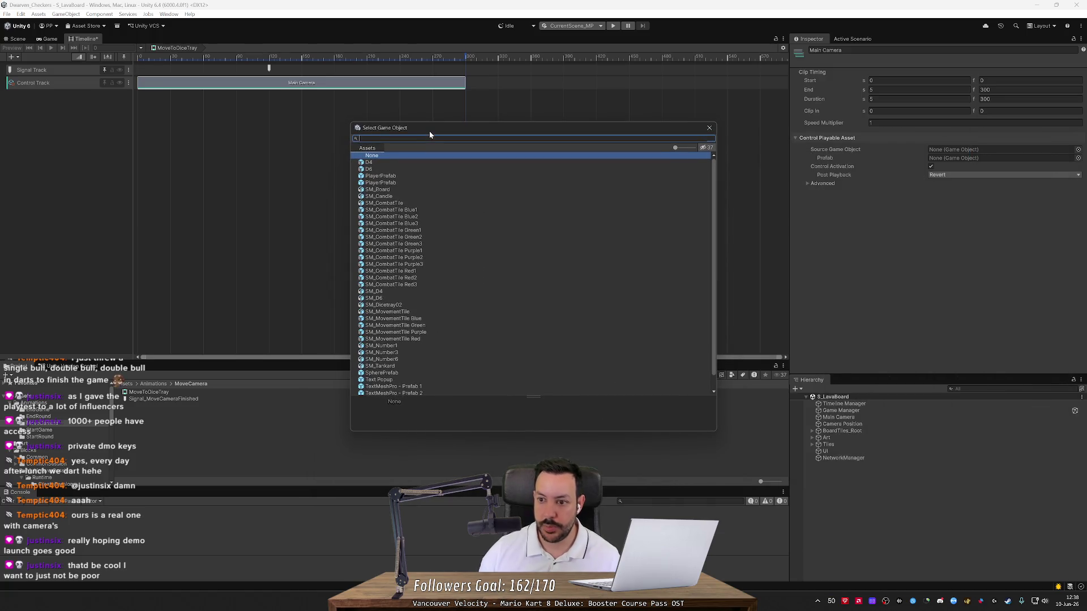
scroll(426, 250, down, 1)
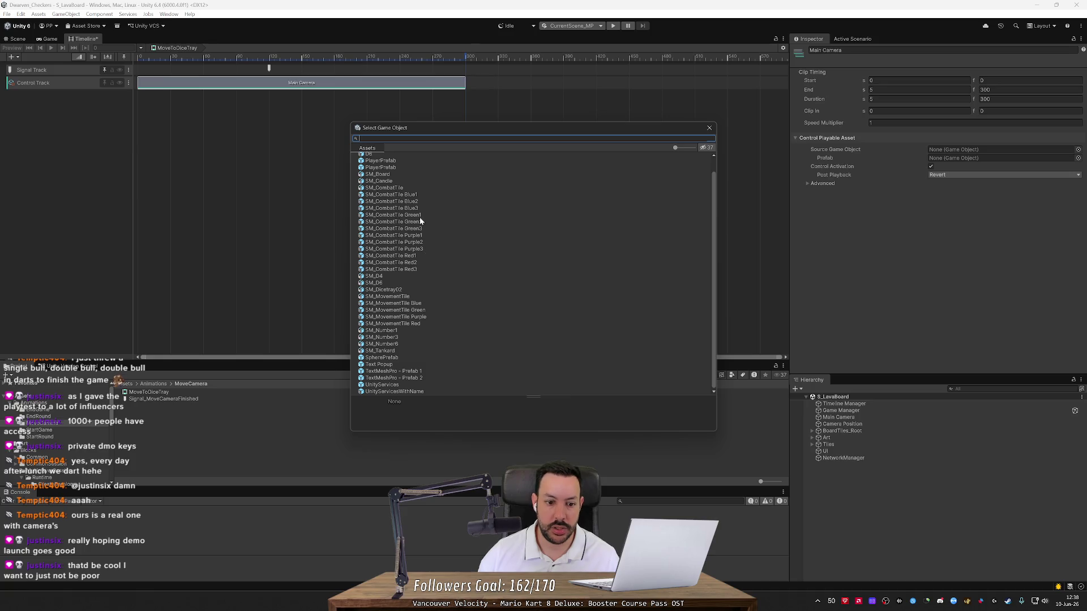
click(709, 128)
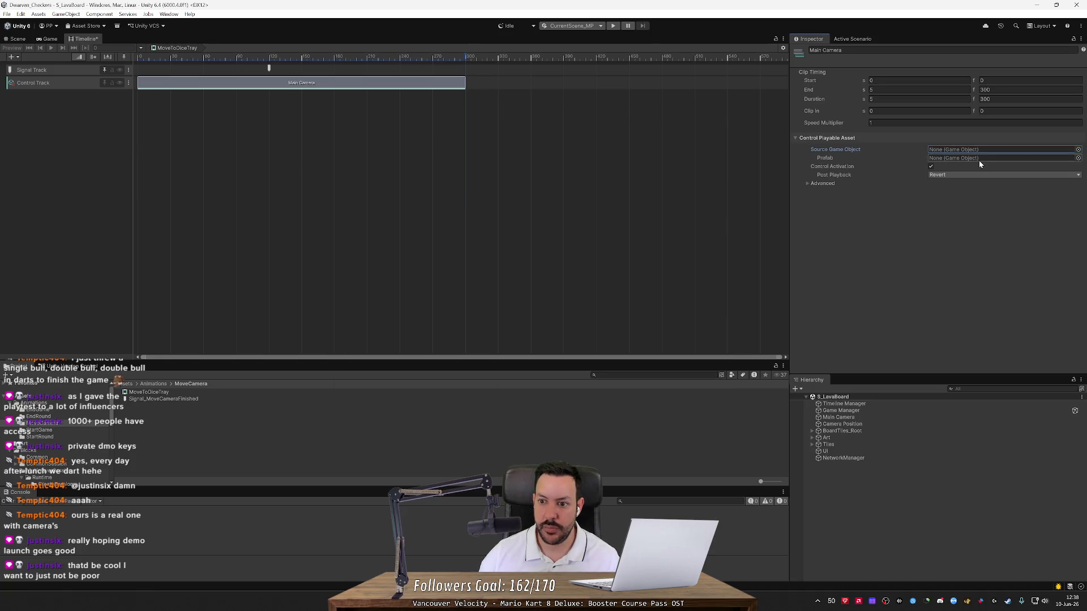
Step: Expand and collapse the Advanced clip settings, then delete the Main Camera clip
click(807, 183)
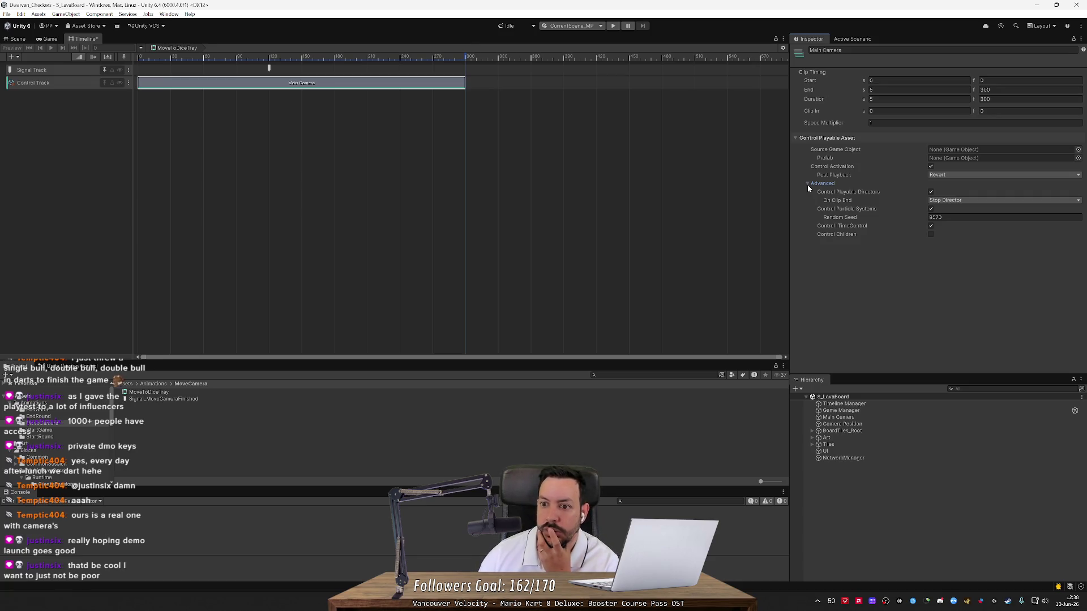
click(807, 183)
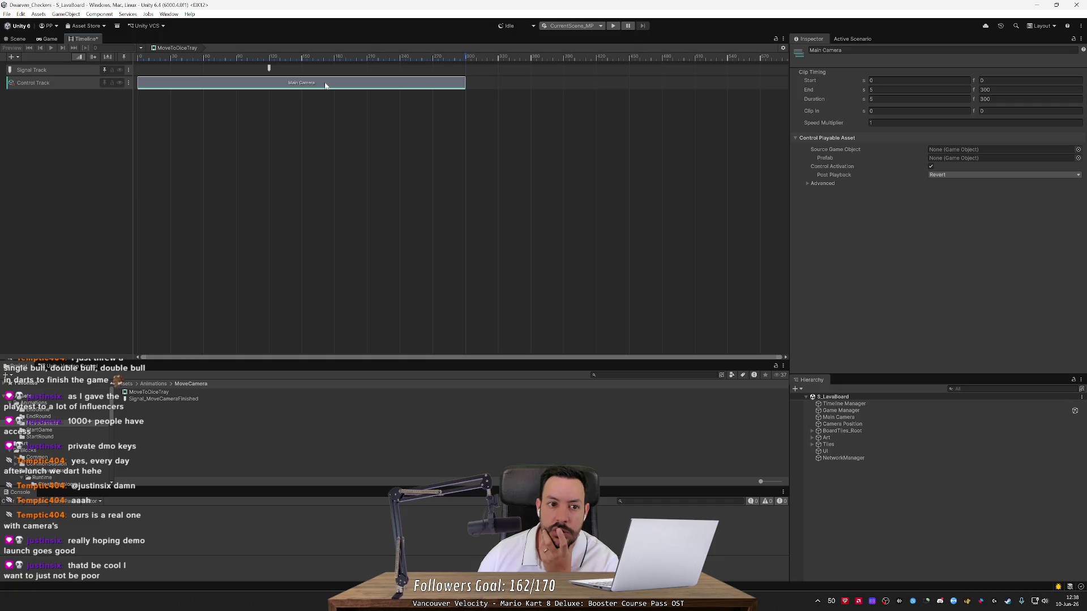
key(Delete)
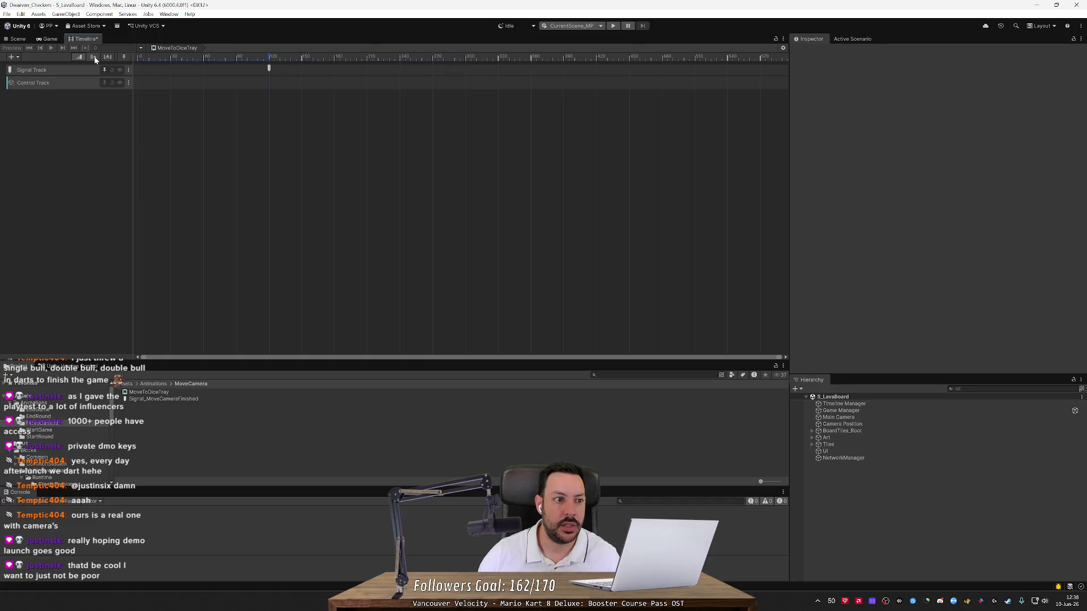
Step: Delete the Control Track from the MoveToDiceTray timeline
click(75, 83)
right_click(76, 84)
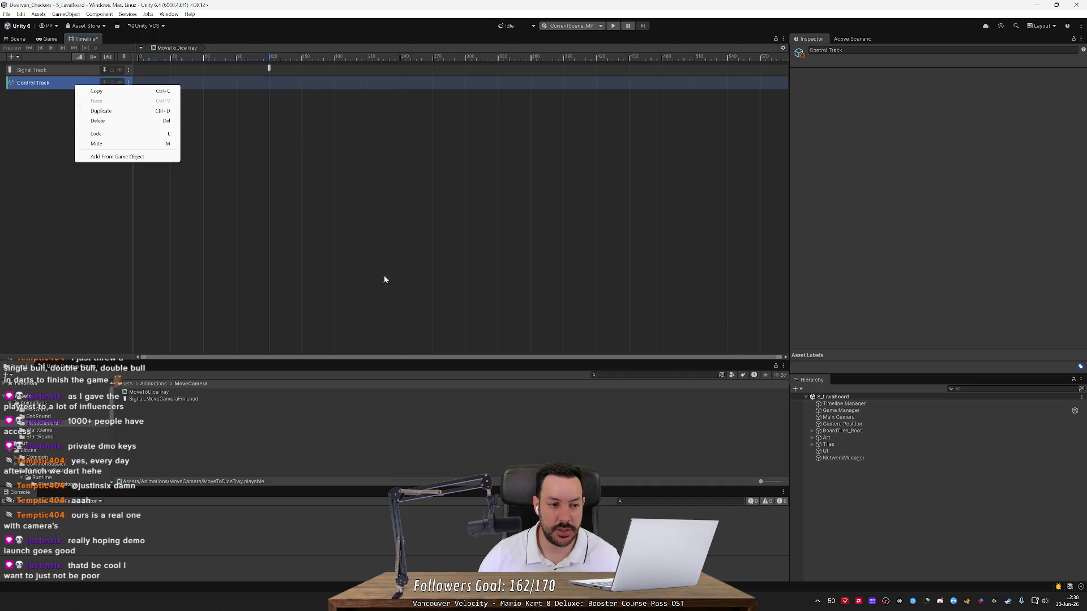
click(49, 91)
right_click(51, 83)
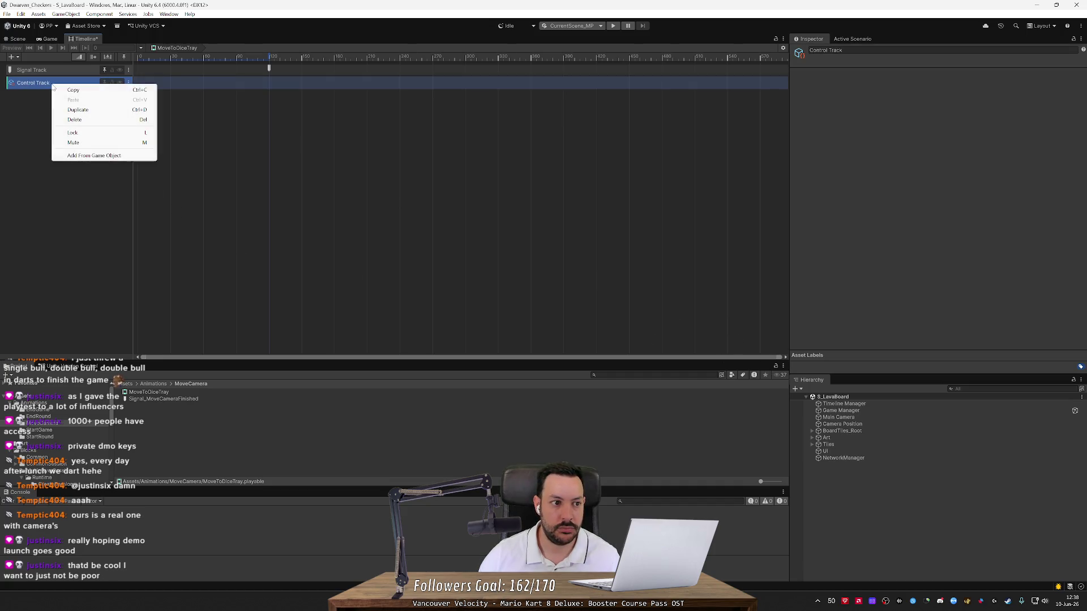
click(75, 119)
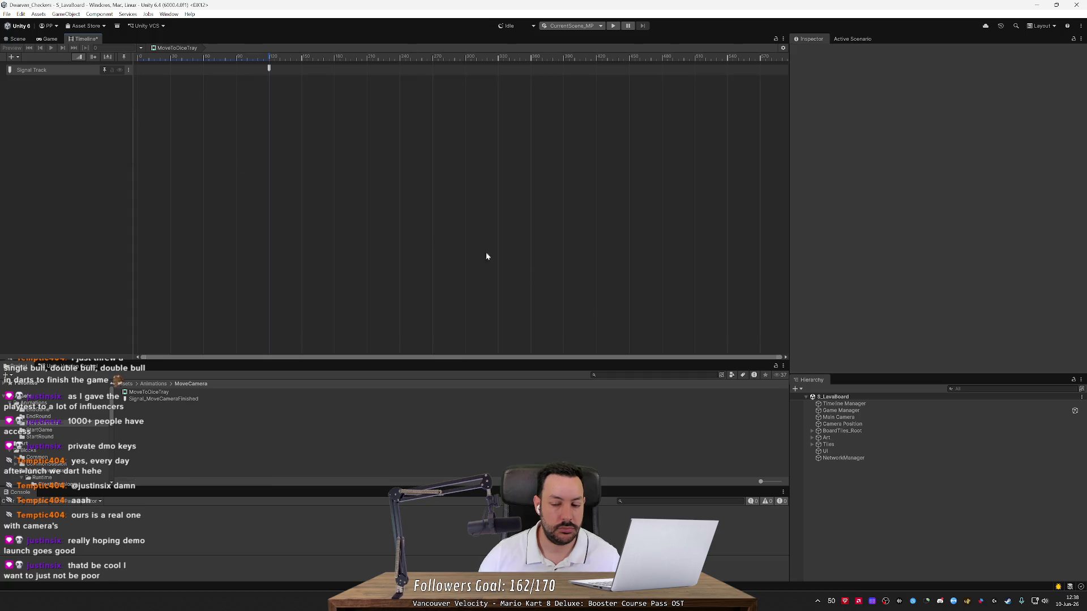
Step: View Main Camera's Transform in its own properties window, ping it in the hierarchy, and show the Scene view
click(846, 418)
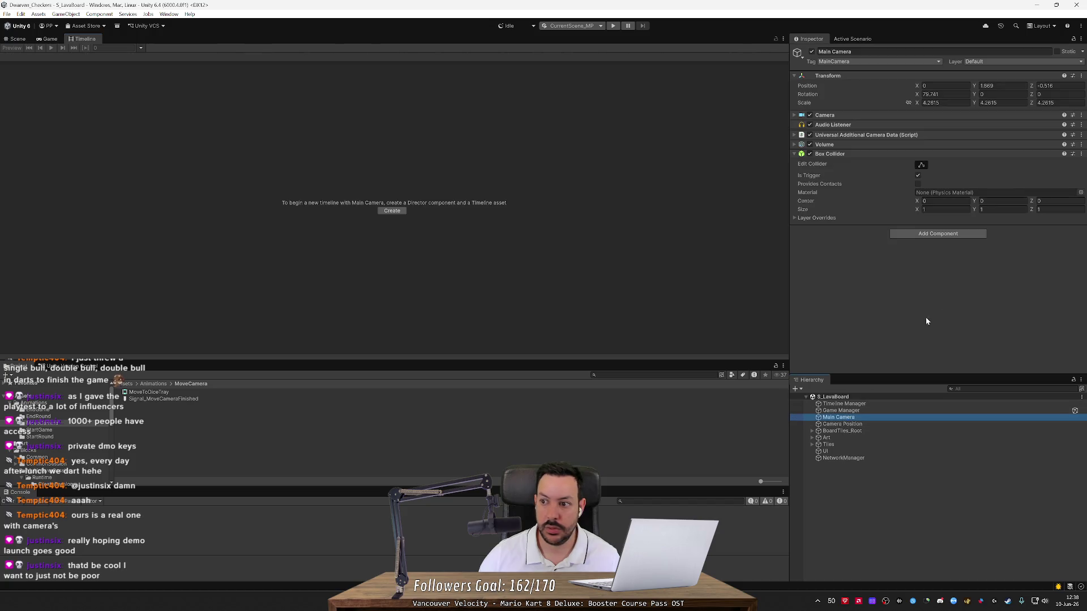
click(1081, 76)
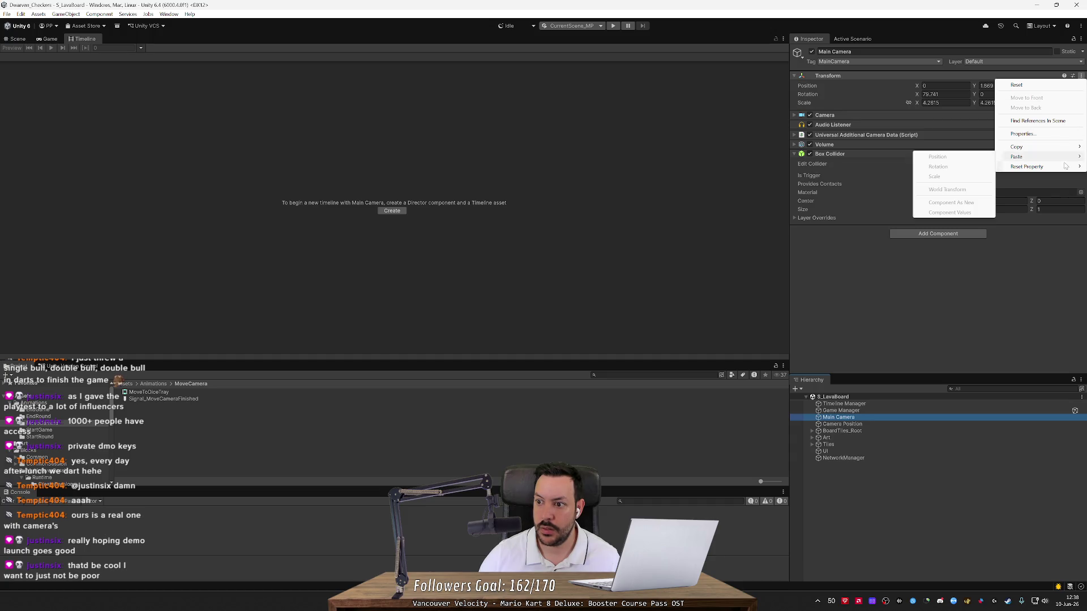
click(1022, 134)
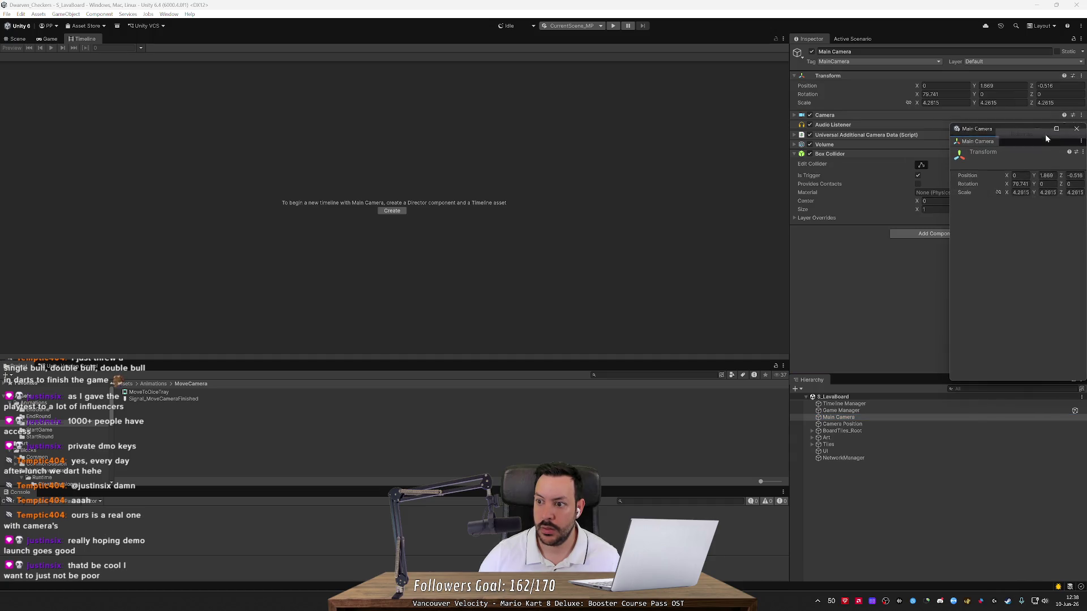
click(1075, 128)
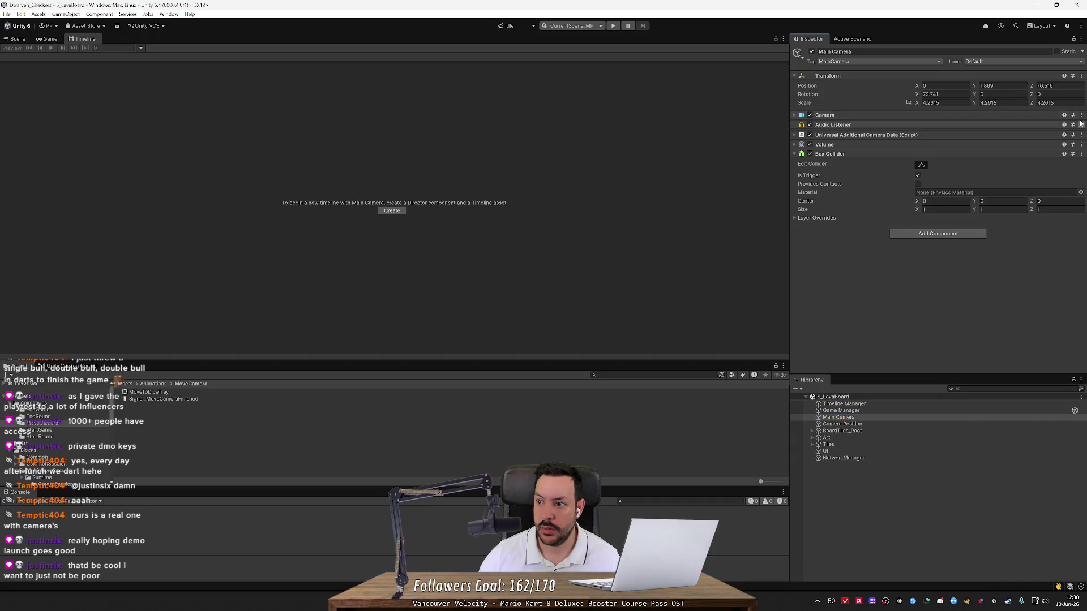
click(1081, 40)
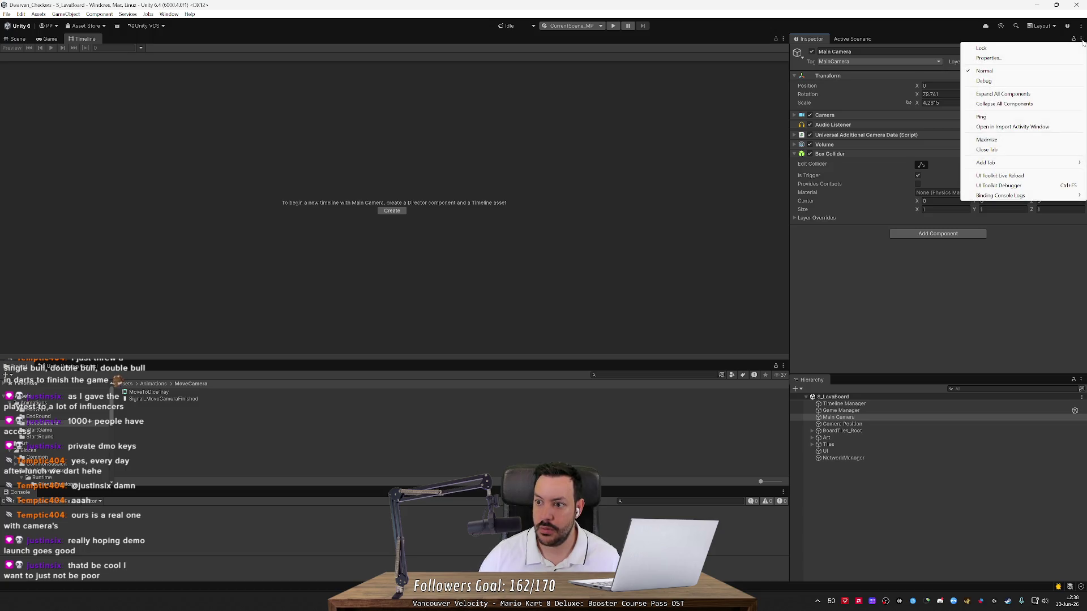
click(1005, 118)
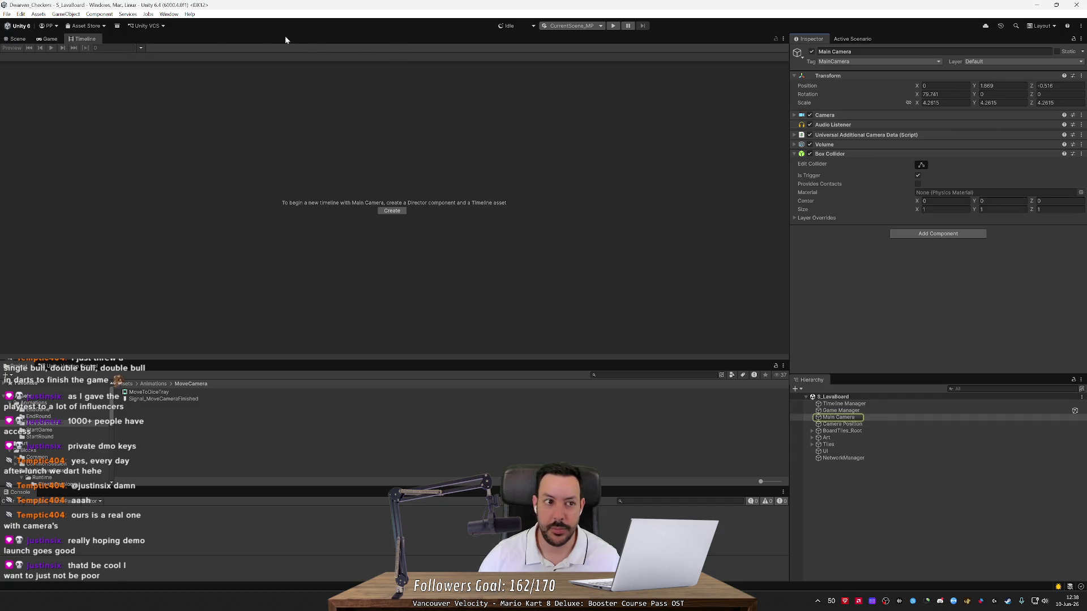
click(50, 39)
click(24, 40)
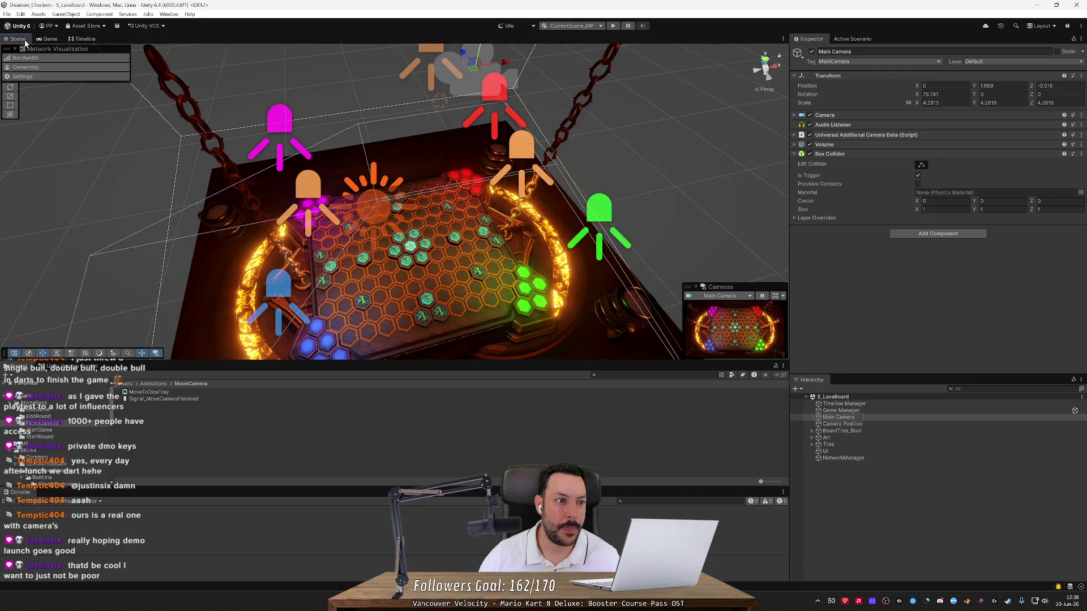
key(alt+Tab)
key(alt+Tab)
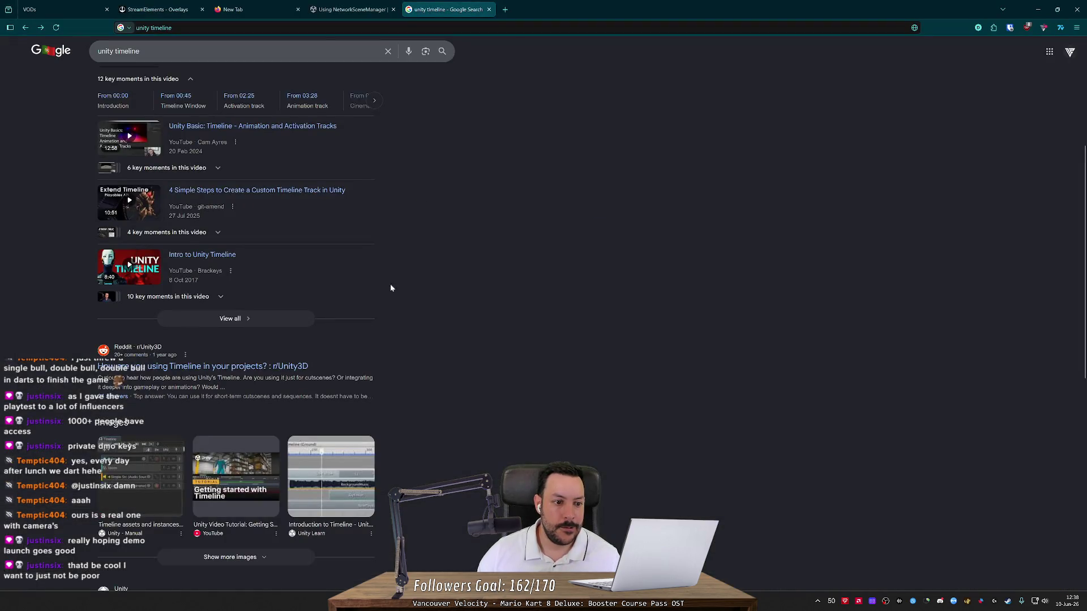
Step: Search Google for 'unity animation keyframe move' and open the 'Manage keyframes | Timeline' docs page
scroll(205, 157, up, 2)
click(130, 52)
key(ctrl+BackSpace)
text(animation keyframe )
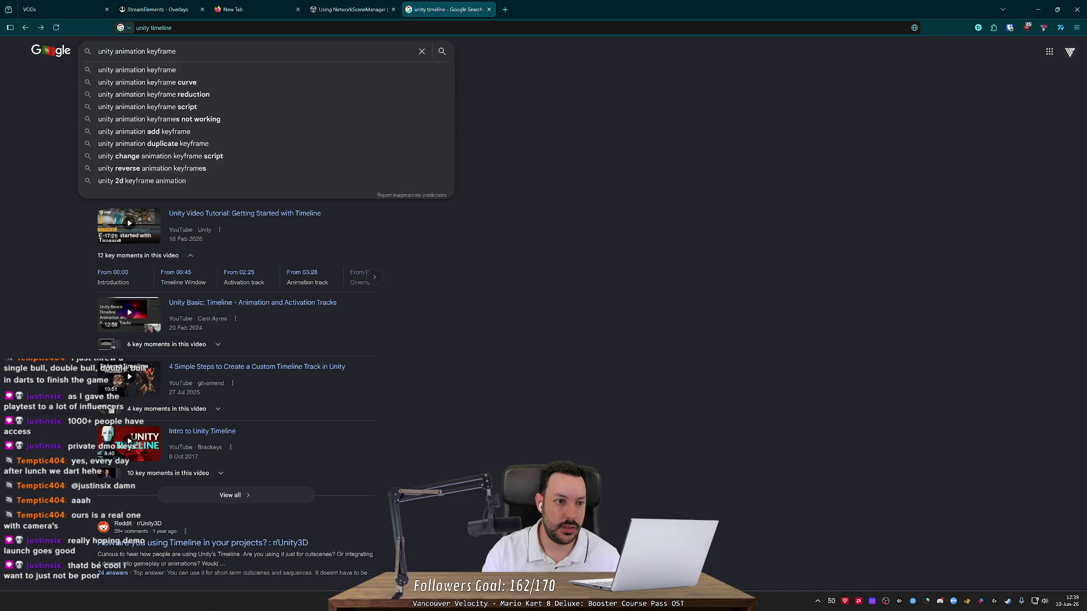
text(move)
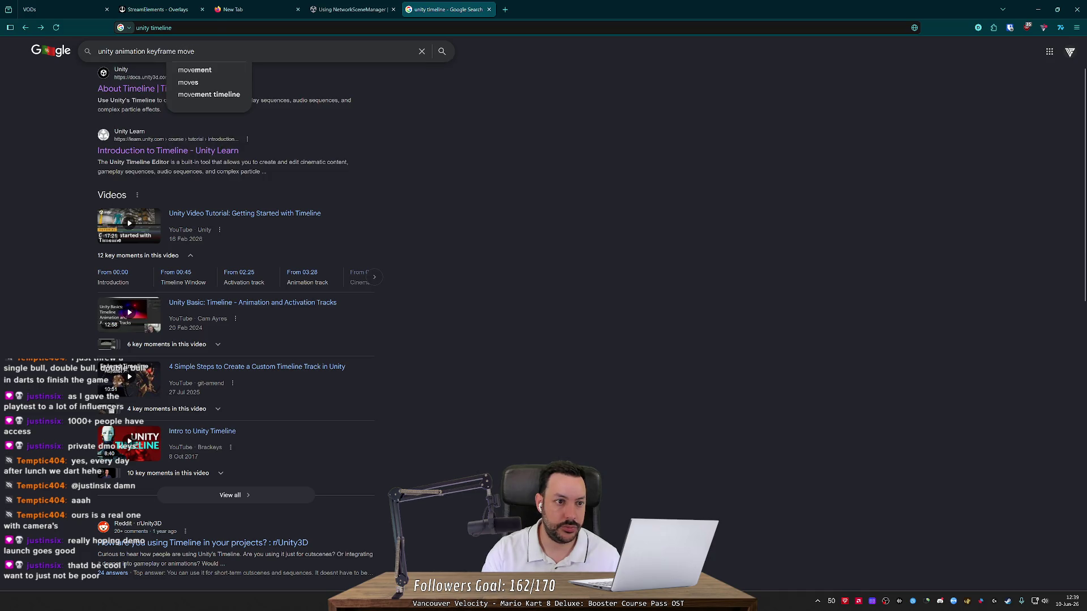
key(Return)
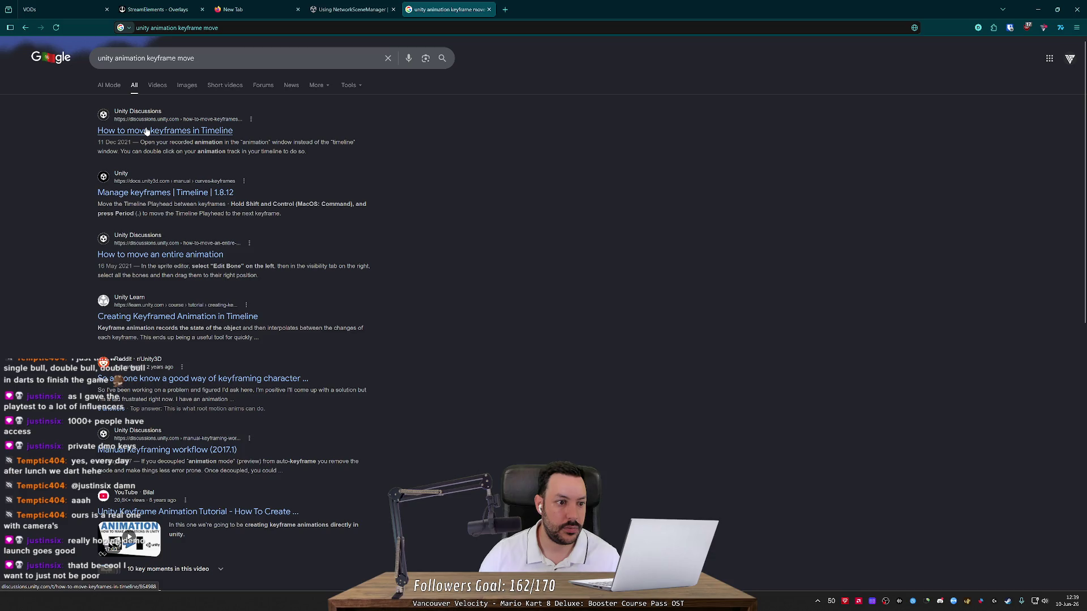
click(116, 194)
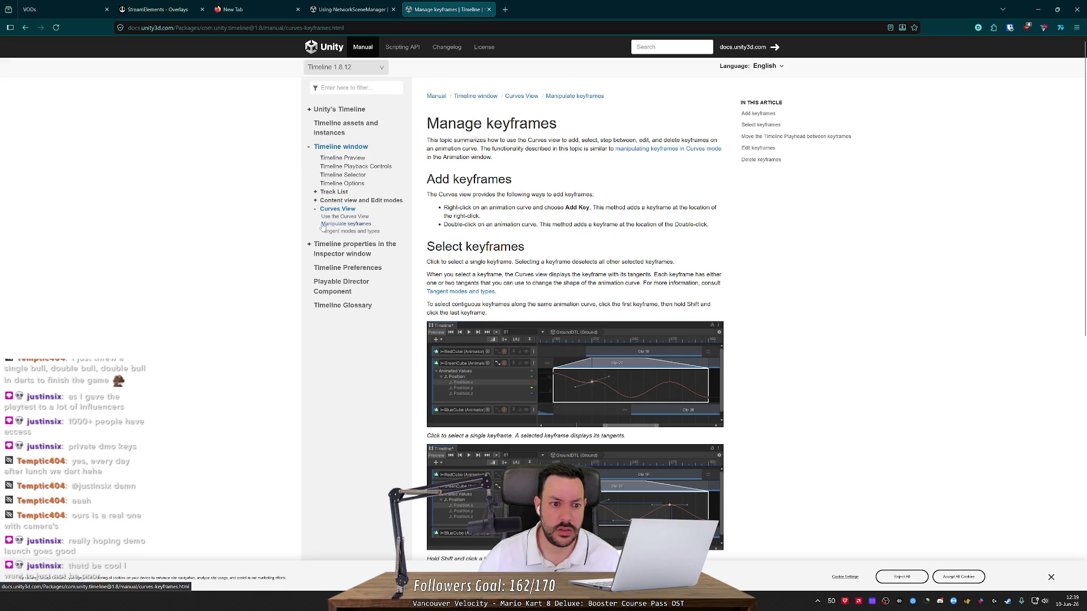
Step: Navigate the Timeline docs to Timeline Workflows and read through the Record basic animation page
click(331, 110)
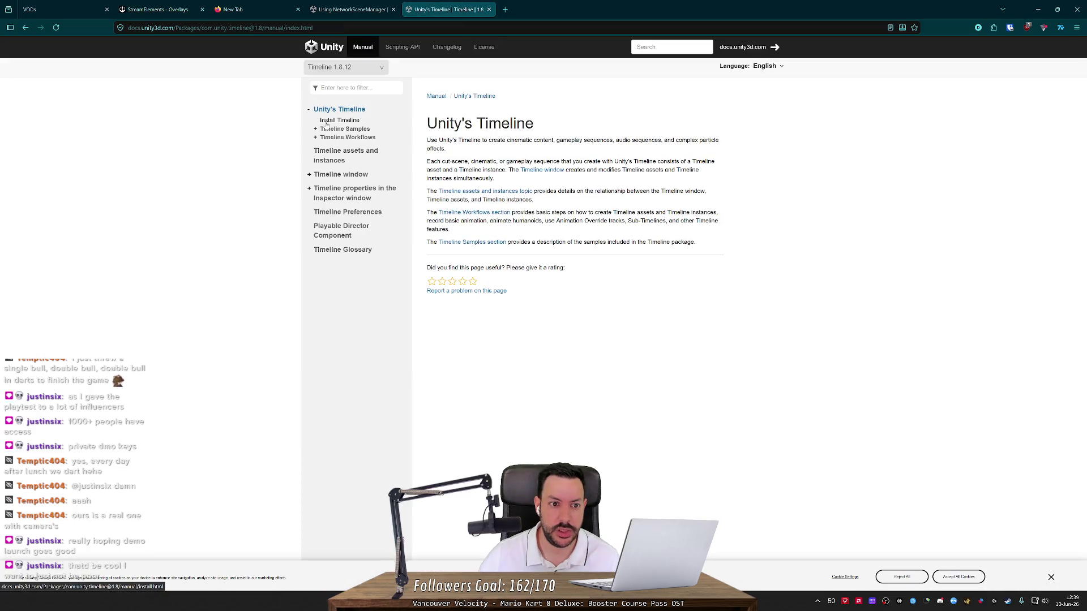
click(315, 130)
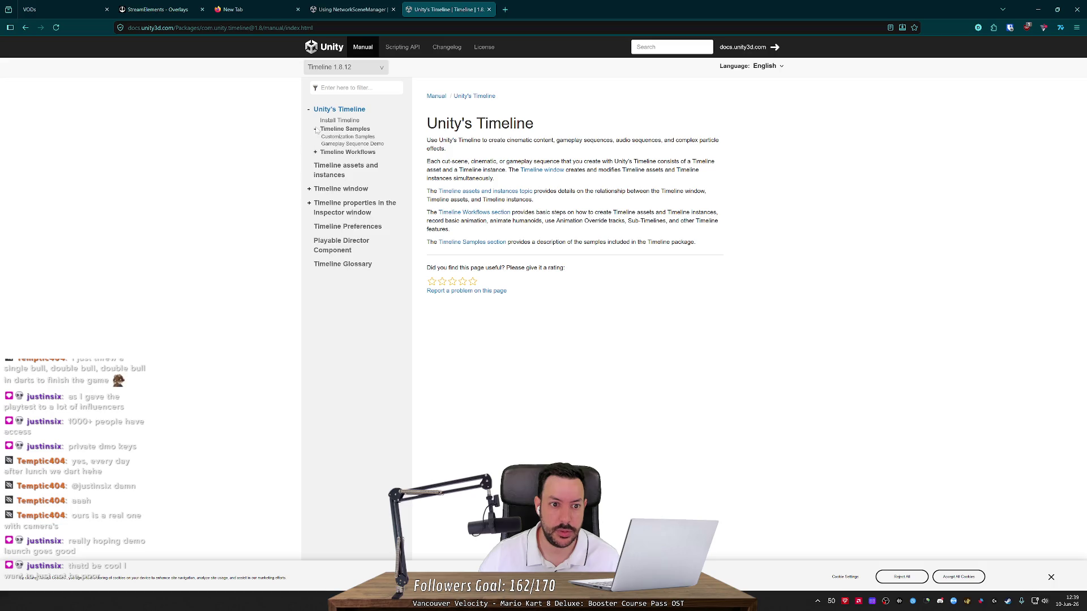
click(315, 153)
click(358, 163)
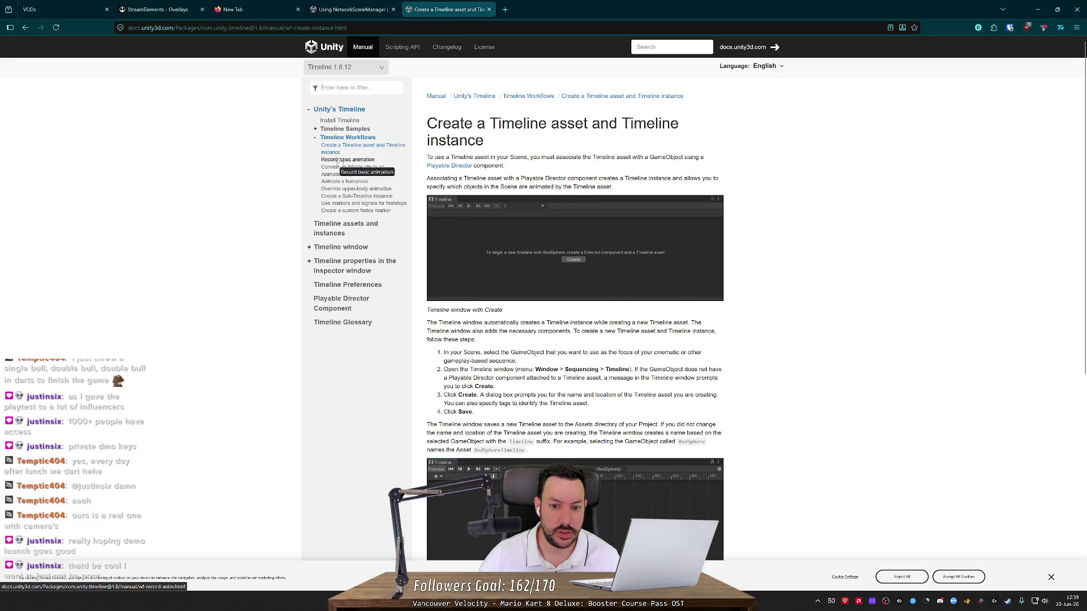
click(340, 161)
scroll(516, 288, down, 3)
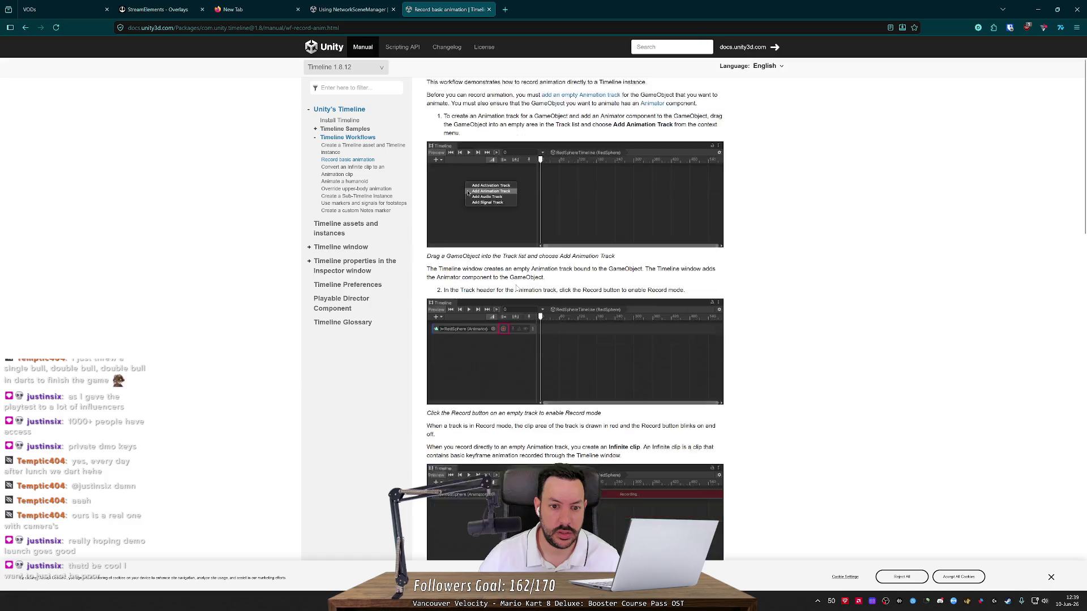
scroll(516, 288, down, 5)
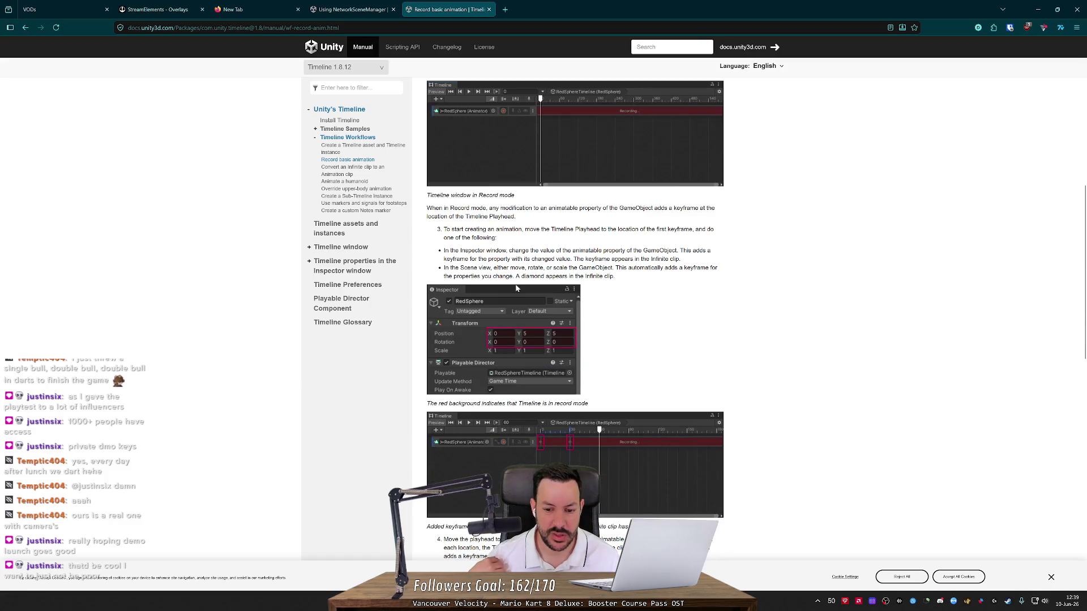
scroll(516, 289, up, 2)
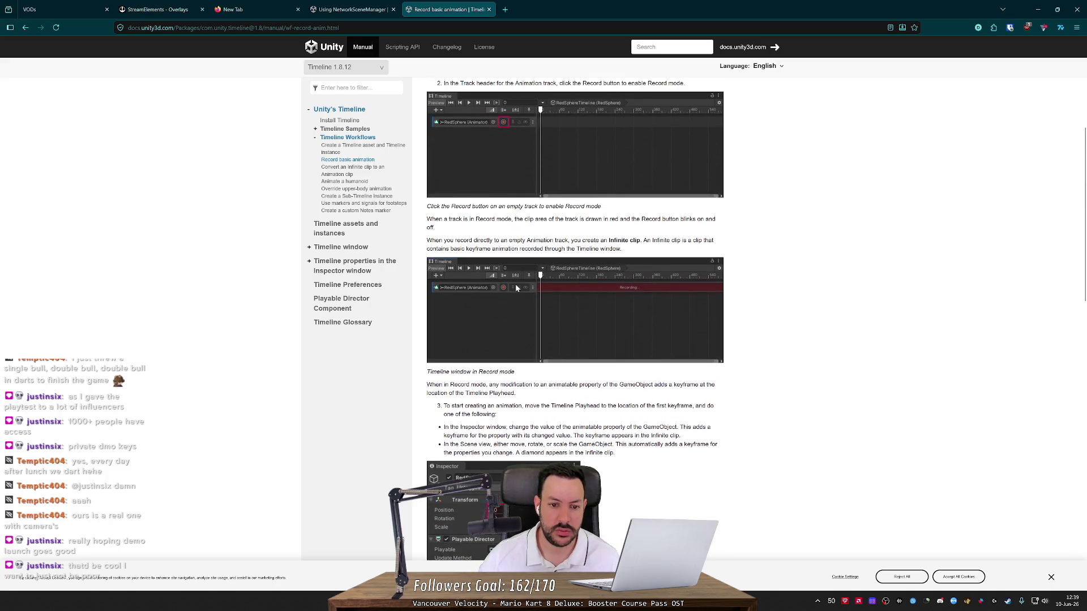
key(alt+Tab)
key(alt+Tab)
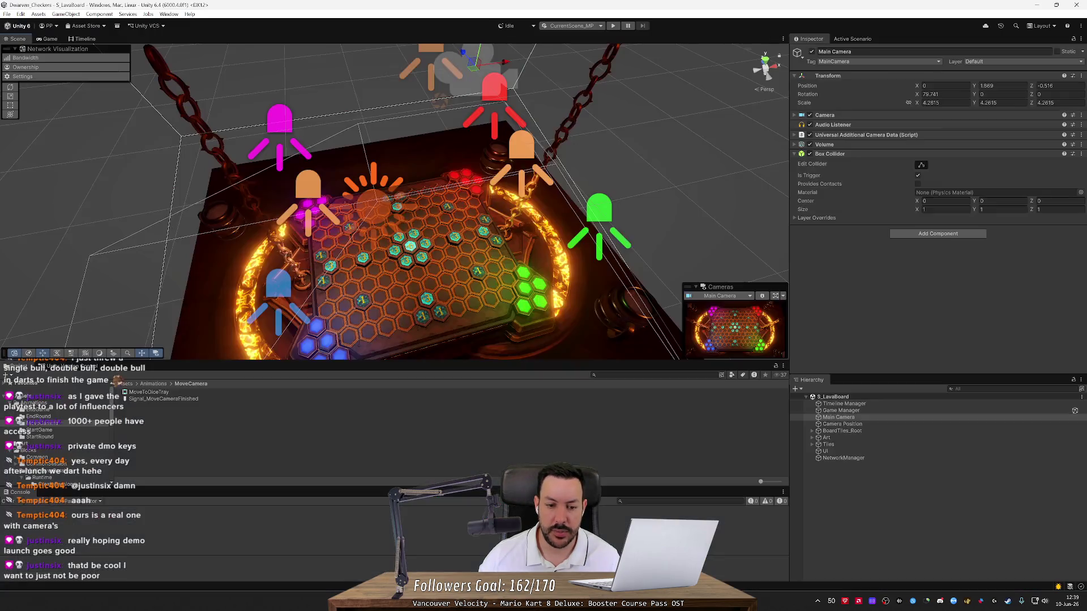
Step: Open the MoveToDiceTray timeline and add an Animation Track beneath its Signal Track
click(145, 392)
double_click(157, 395)
right_click(42, 134)
click(62, 163)
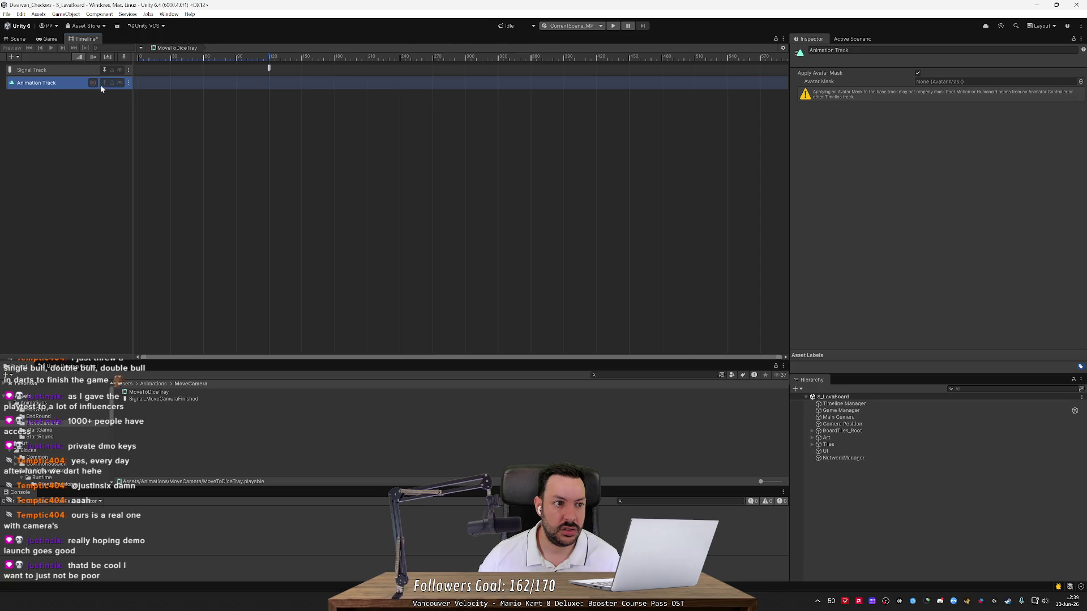
Step: Look over the Animation Track's context menu without choosing anything, then return to the browser
right_click(151, 81)
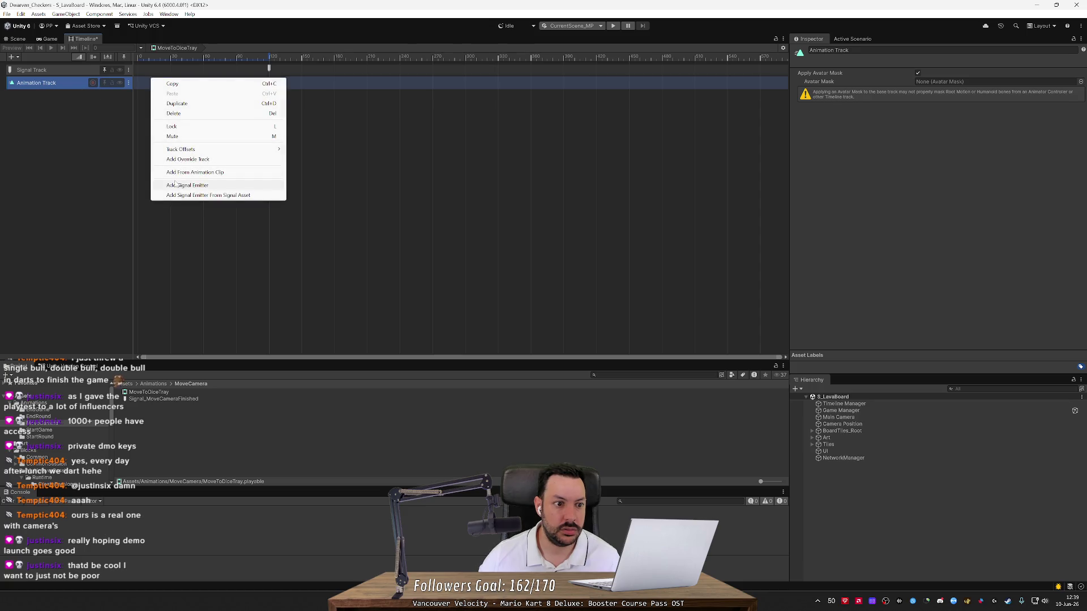
click(113, 159)
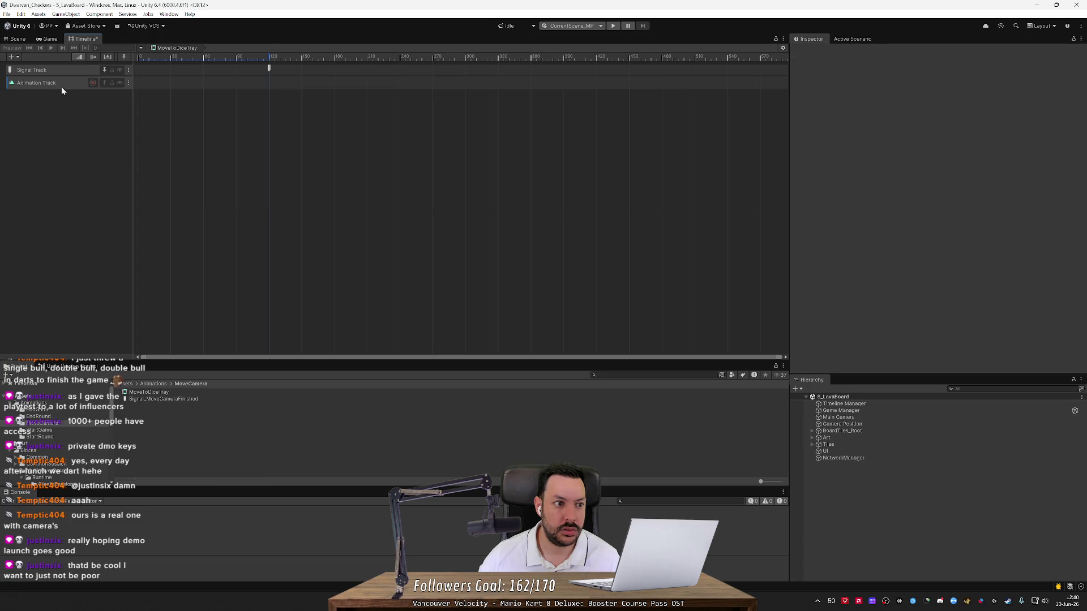
right_click(62, 87)
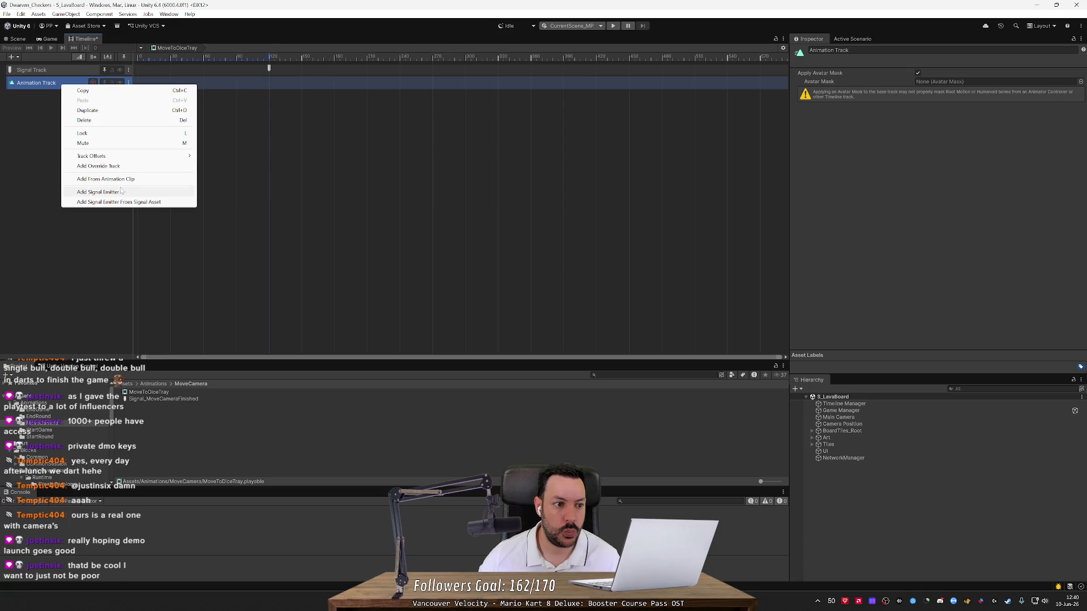
click(36, 226)
key(alt+Tab)
key(alt+Tab)
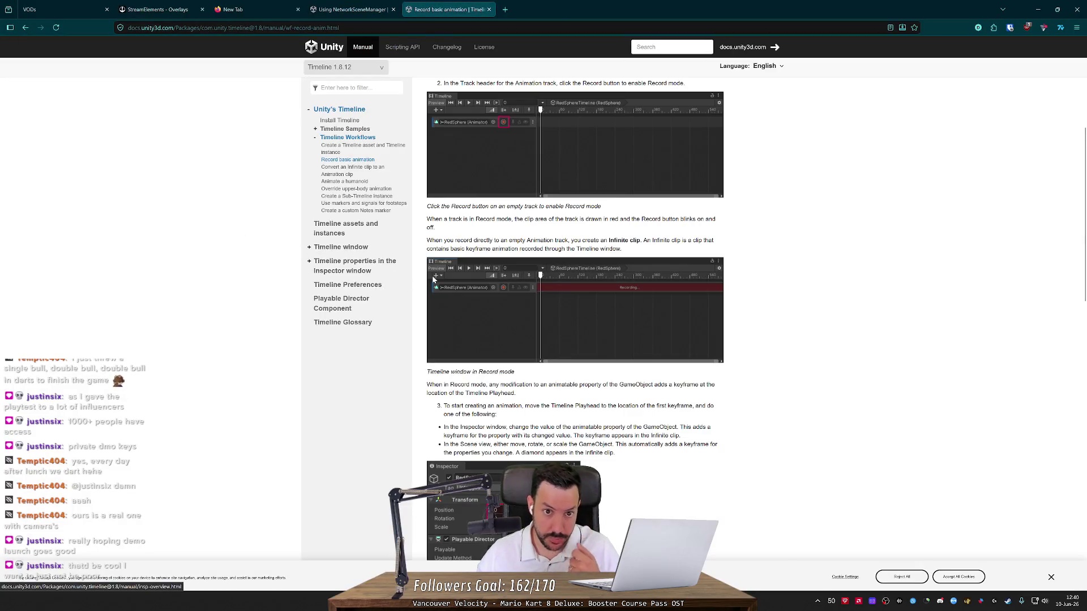
Step: Scroll back to the top of the Record basic animation page, then return to Unity
scroll(432, 280, up, 5)
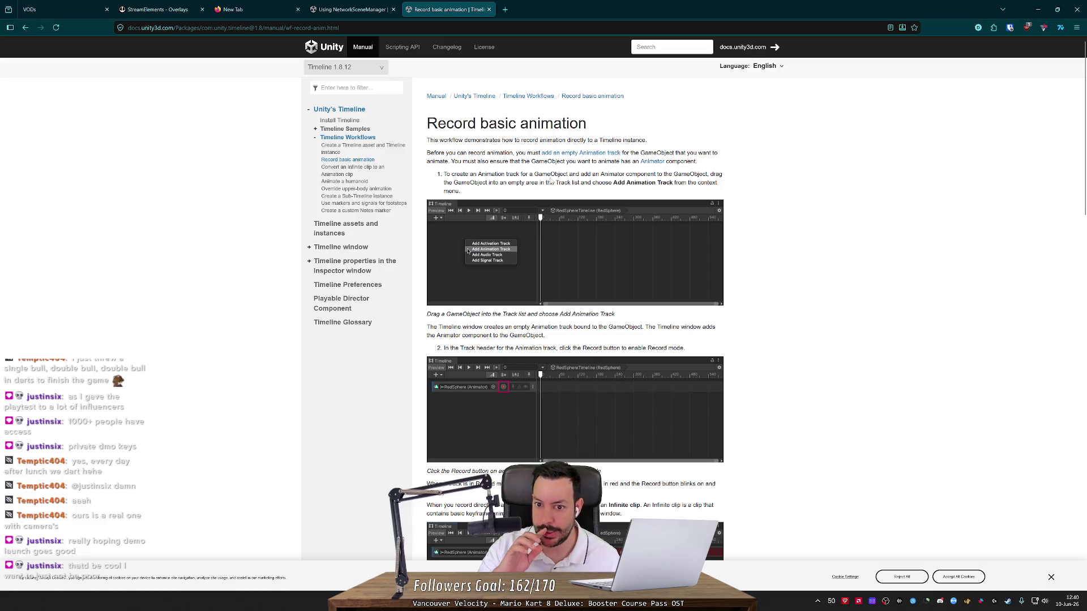
key(alt+Tab)
key(alt+Tab)
key(alt+Tab)
key(Tab)
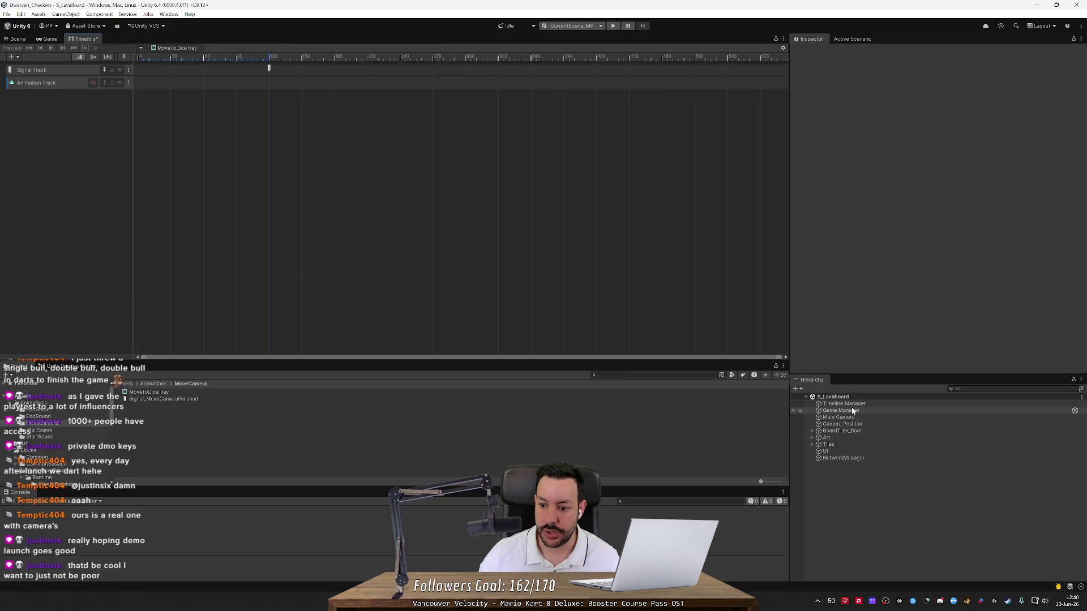
Step: Add an Animator component to the Main Camera by searching 'an', then reselect MoveToDiceTray
right_click(851, 418)
click(819, 308)
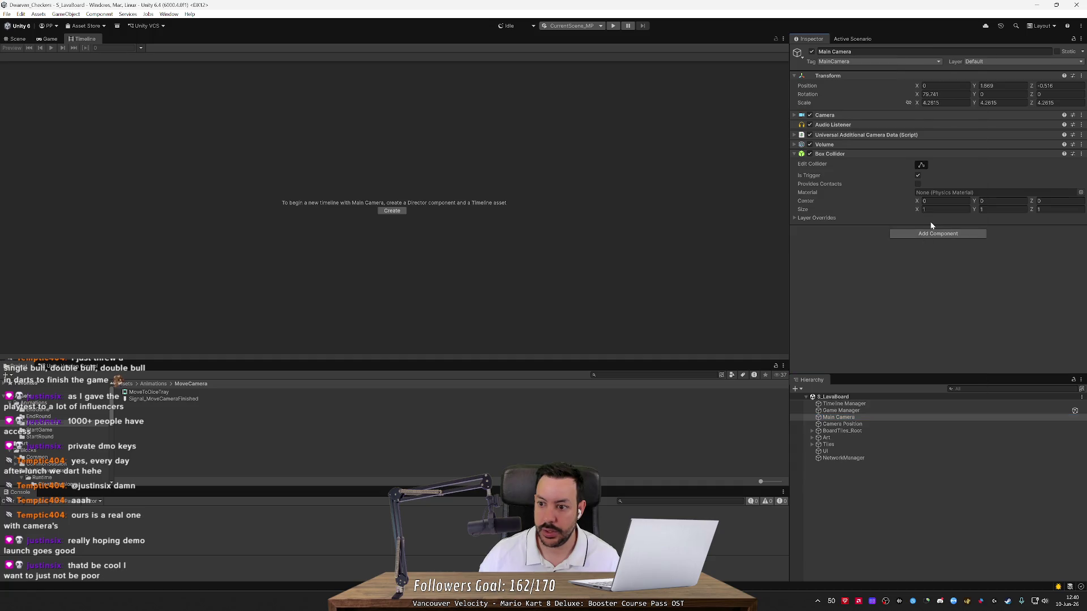
click(935, 235)
text(am)
key(BackSpace)
text(n)
key(Down)
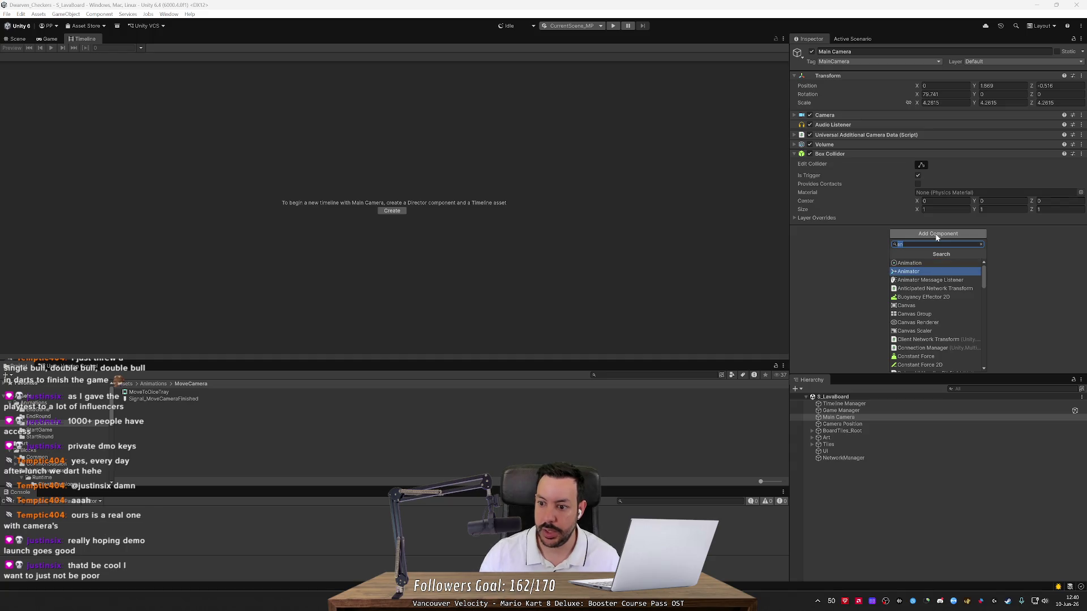
key(Return)
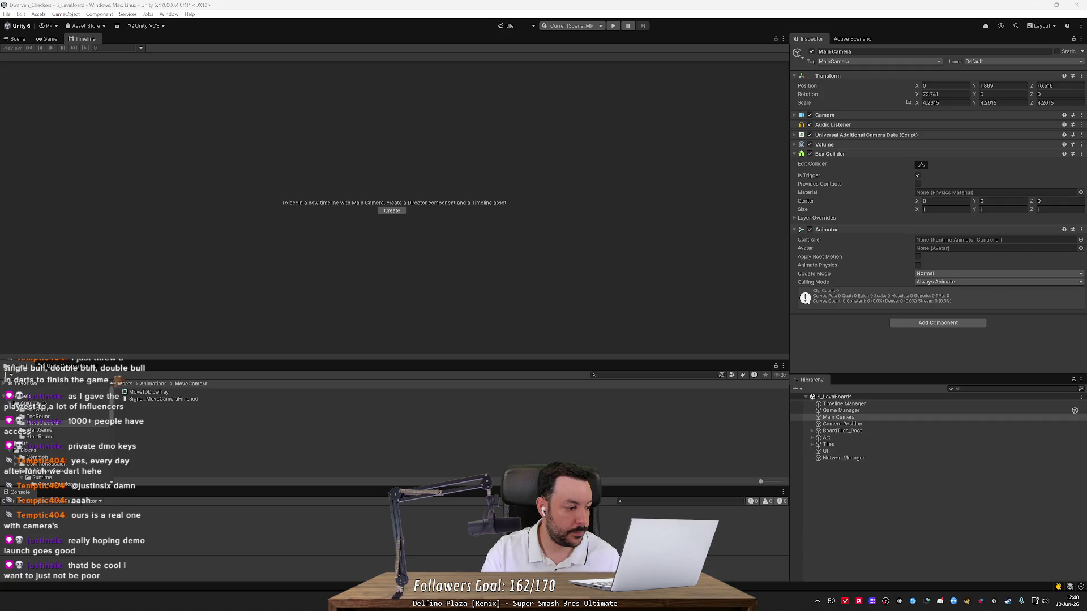
click(94, 47)
click(148, 391)
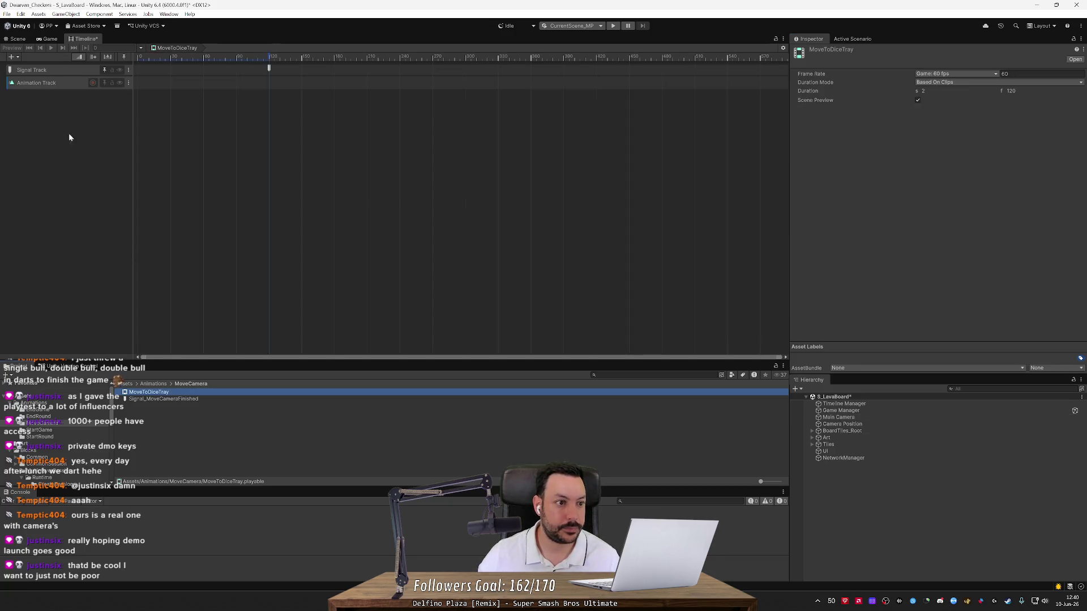
Step: Try Add From Animation Clip on the Animation Track, then close the clip picker unused
right_click(47, 84)
click(160, 158)
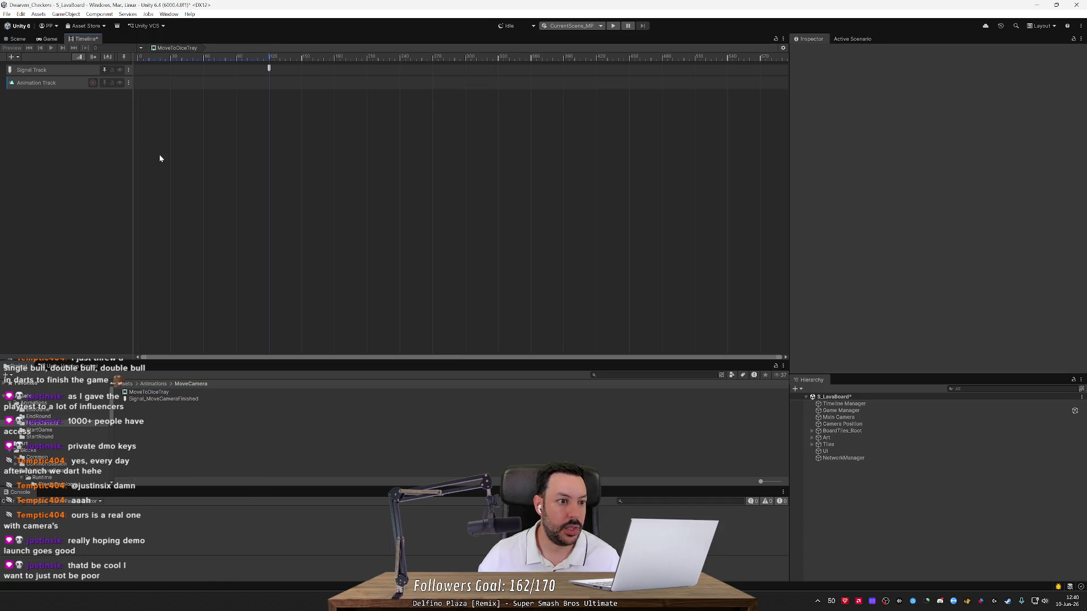
click(128, 83)
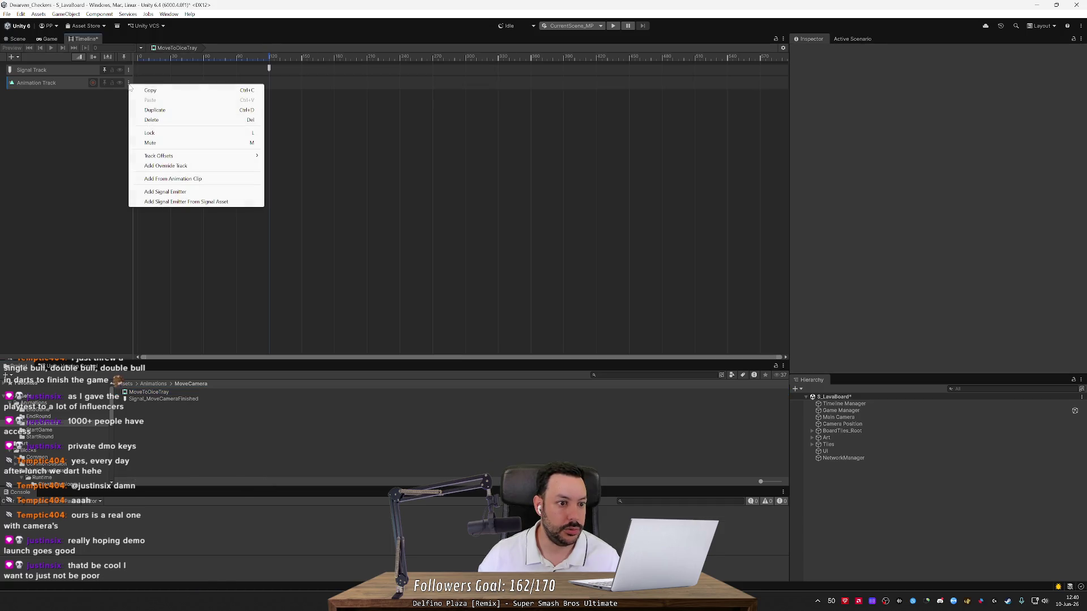
click(114, 138)
click(78, 84)
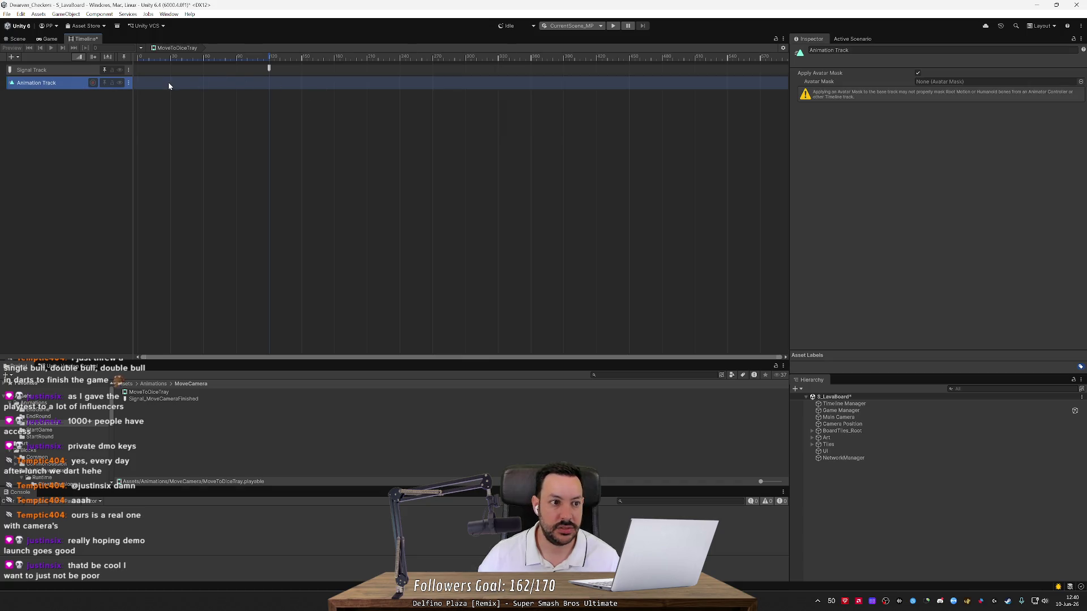
click(128, 84)
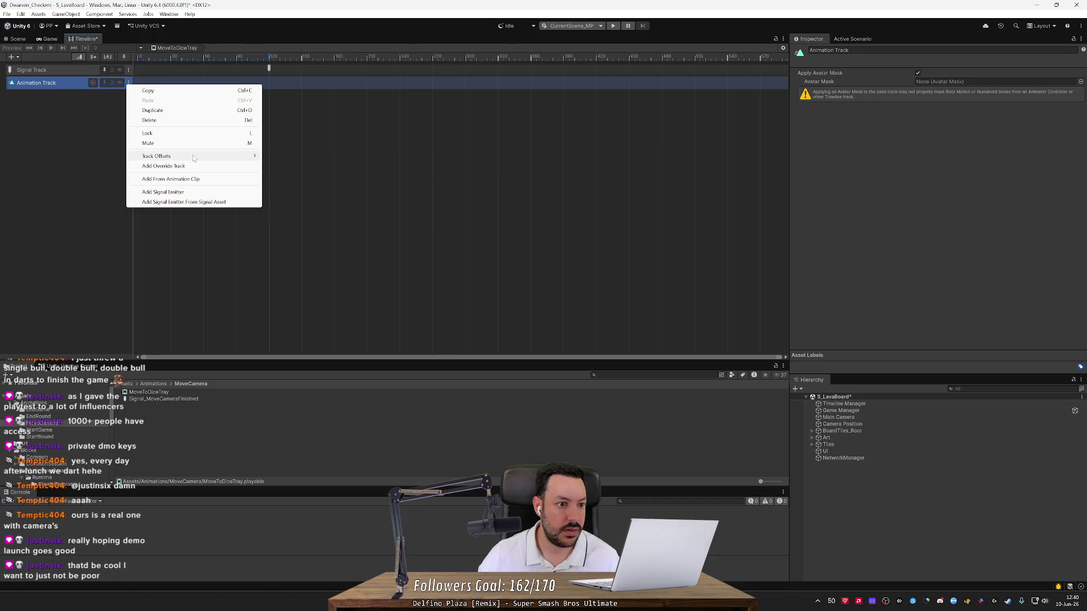
mouse_move(193, 158)
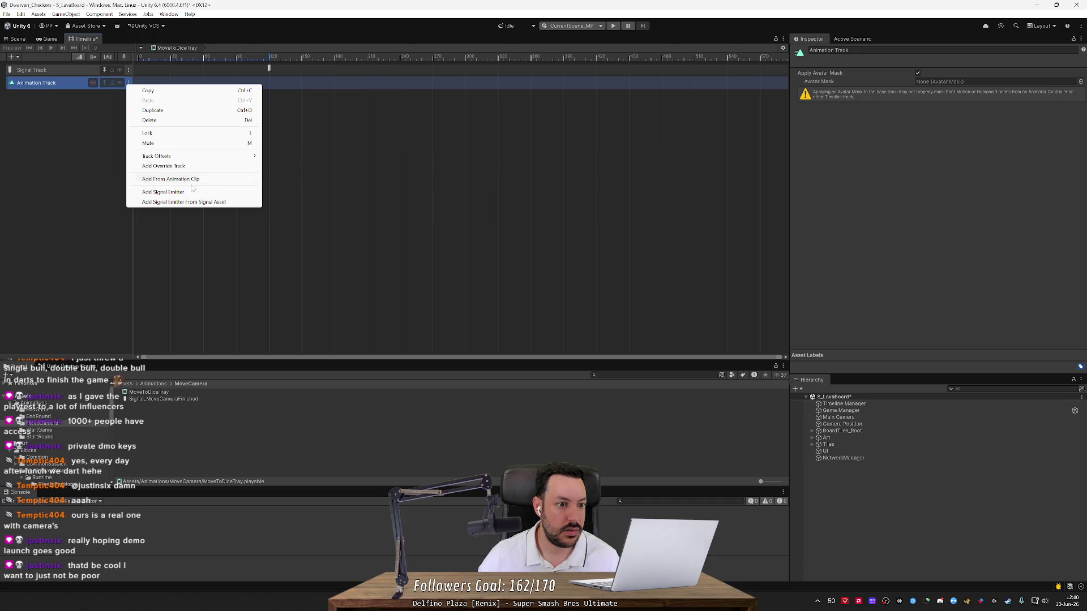
click(193, 180)
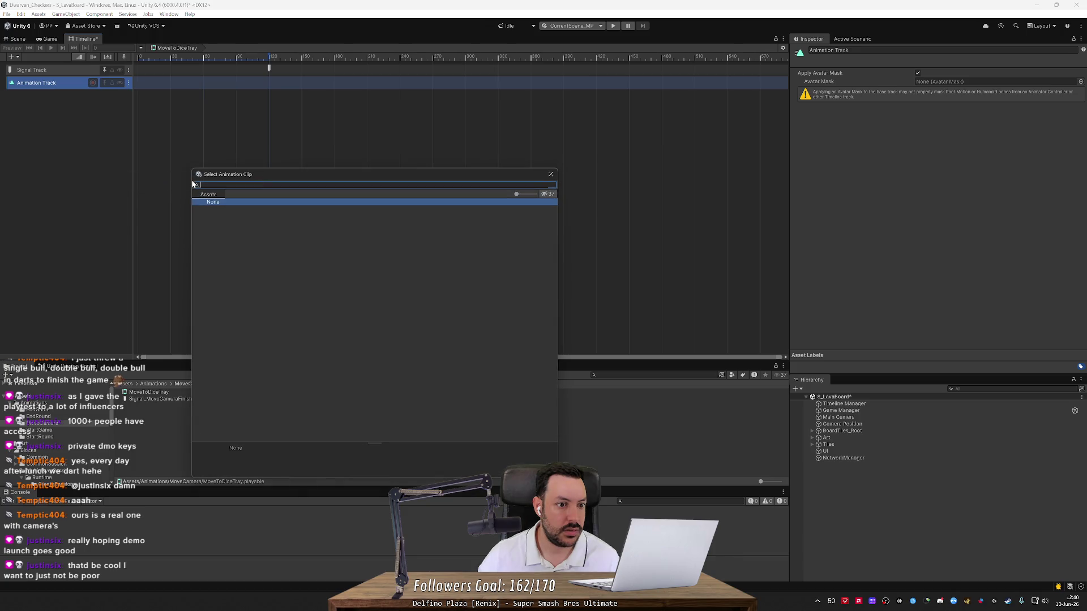
click(550, 174)
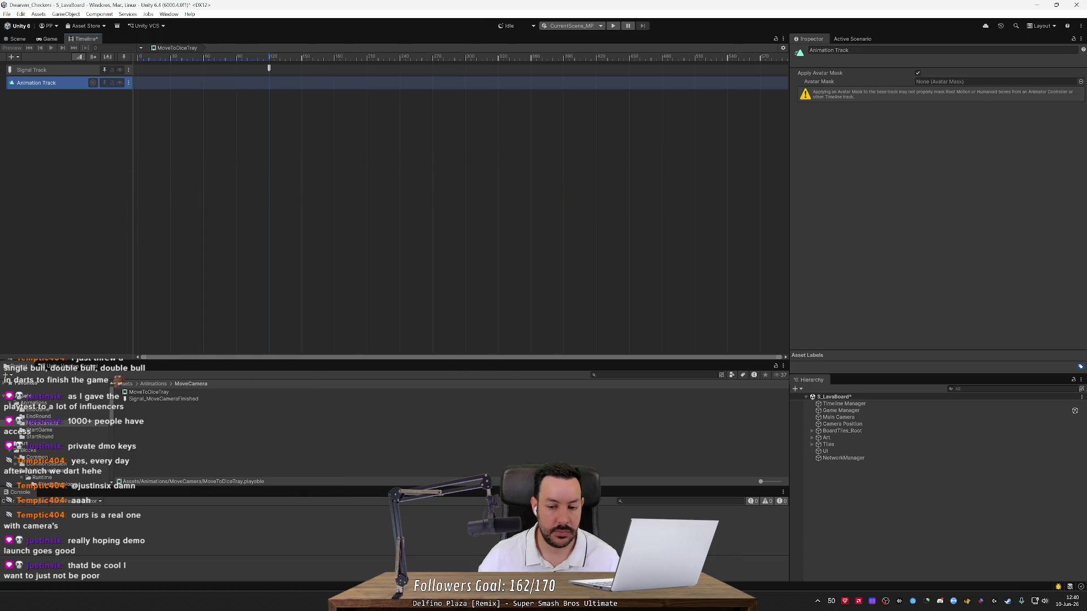
Step: Check the Main Camera's Animator, which still has no controller assigned, then return to the docs
click(838, 417)
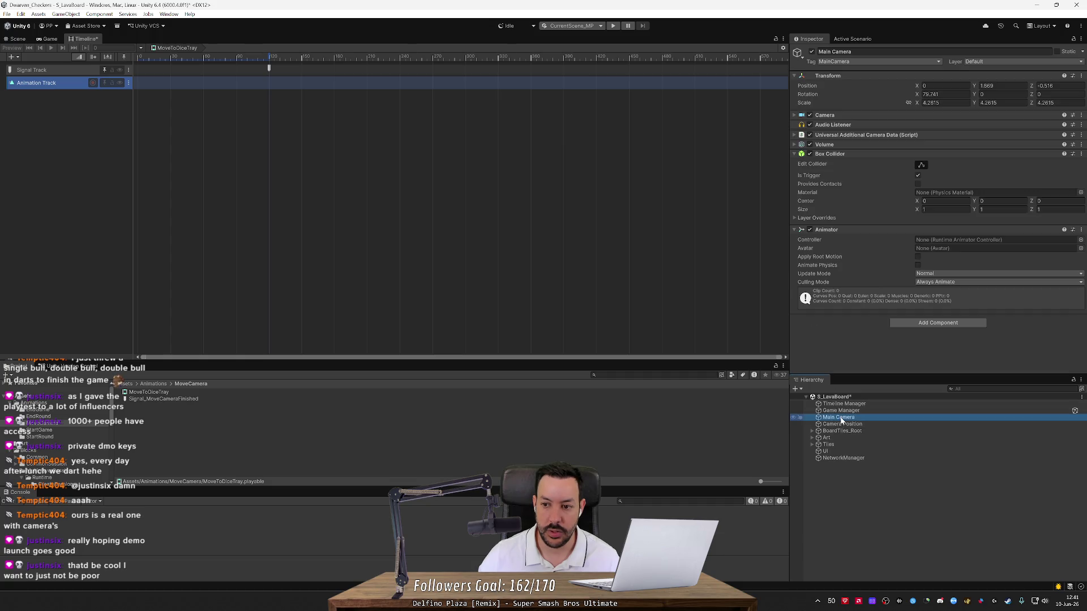
click(1080, 240)
click(1075, 237)
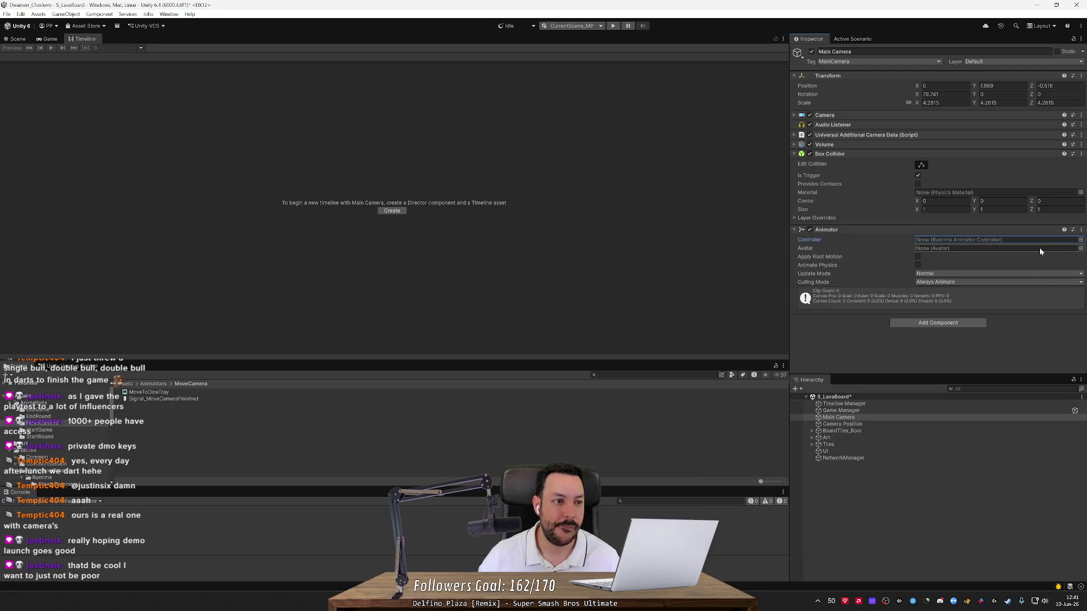
key(alt+Tab)
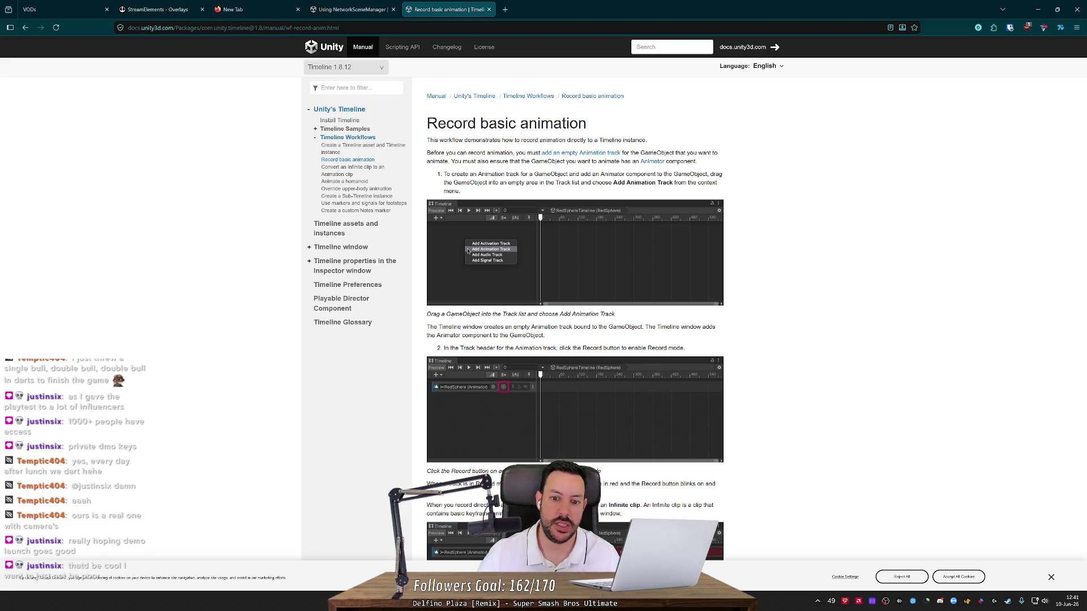
key(alt+Tab)
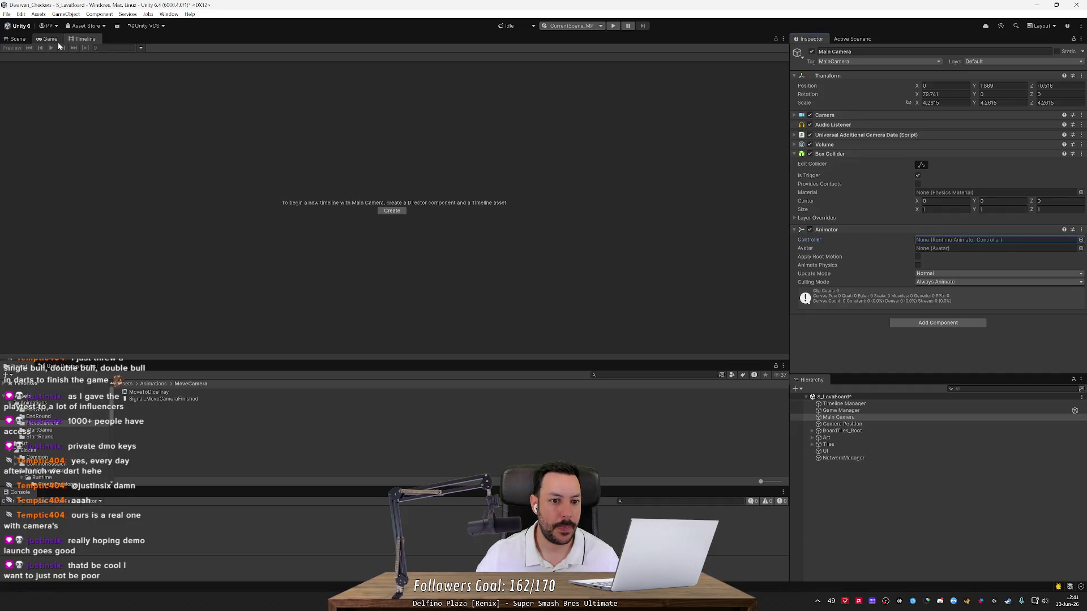
Step: Add a second Animation Track to MoveToDiceTray, then delete both Animation Tracks
click(148, 391)
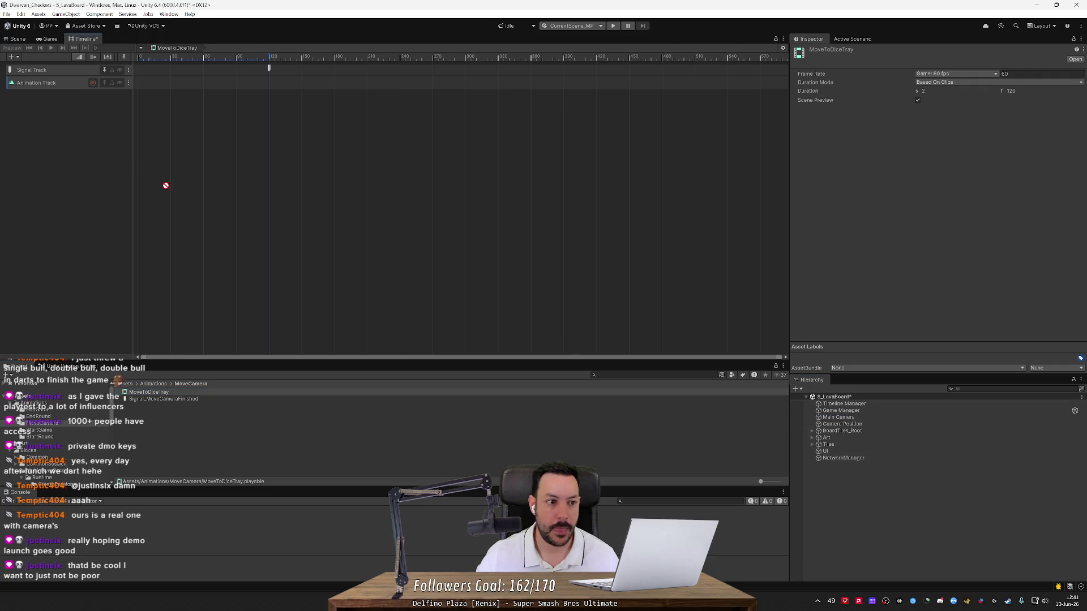
right_click(55, 145)
click(77, 156)
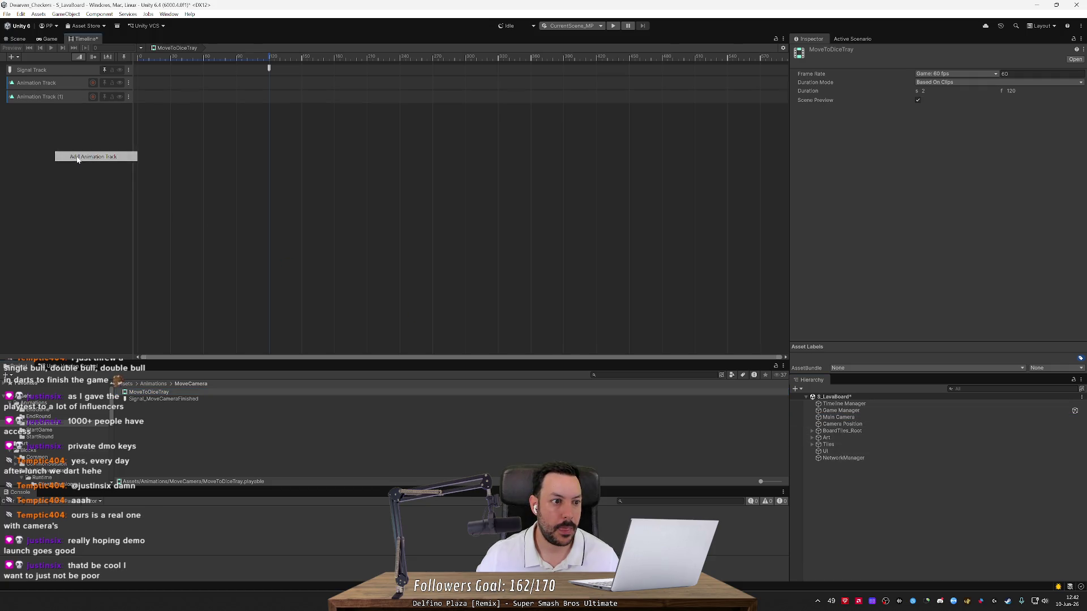
click(71, 83)
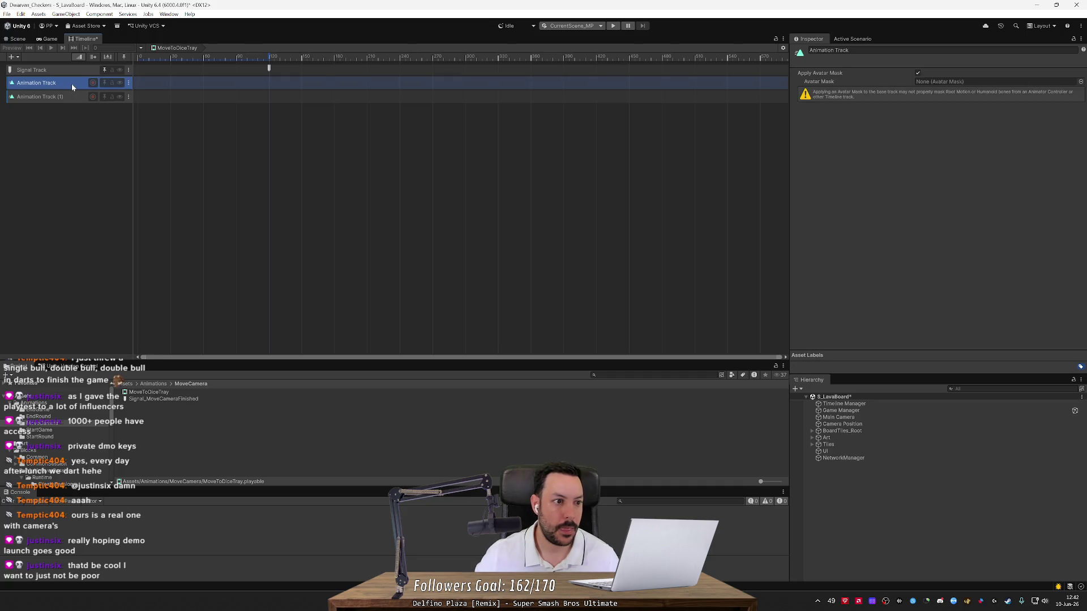
key(Delete)
click(71, 86)
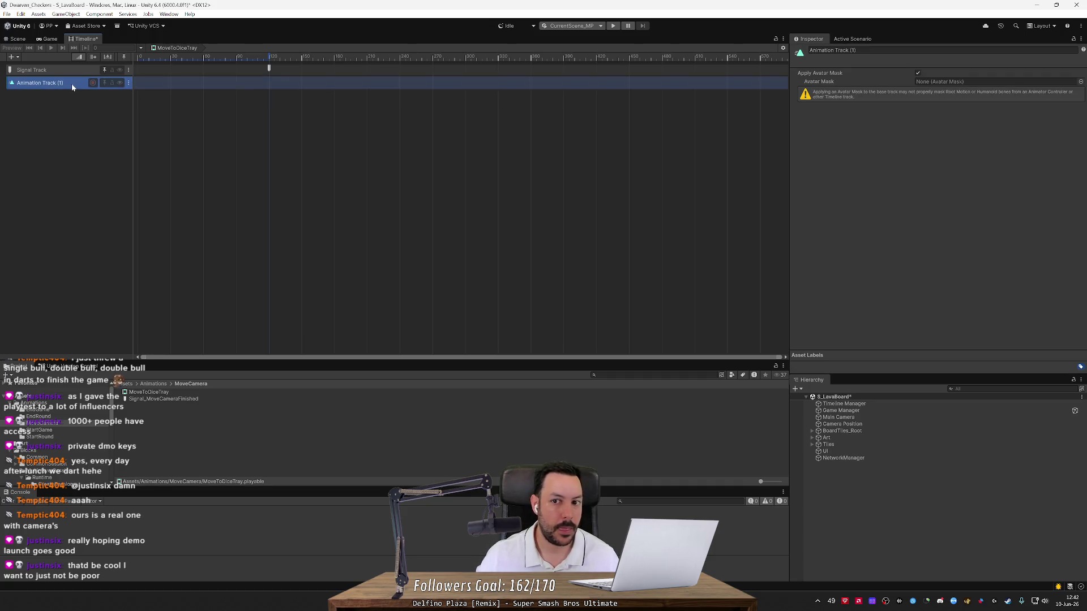
key(Delete)
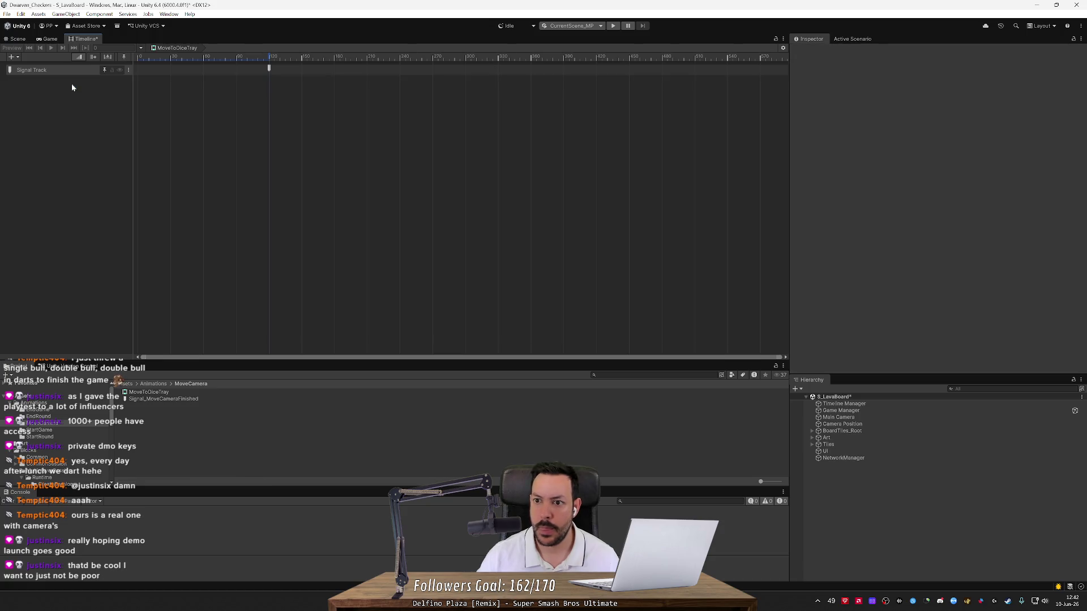
Step: Reopen MoveToDiceTray and add one fresh Animation Track below the Signal Track
click(836, 417)
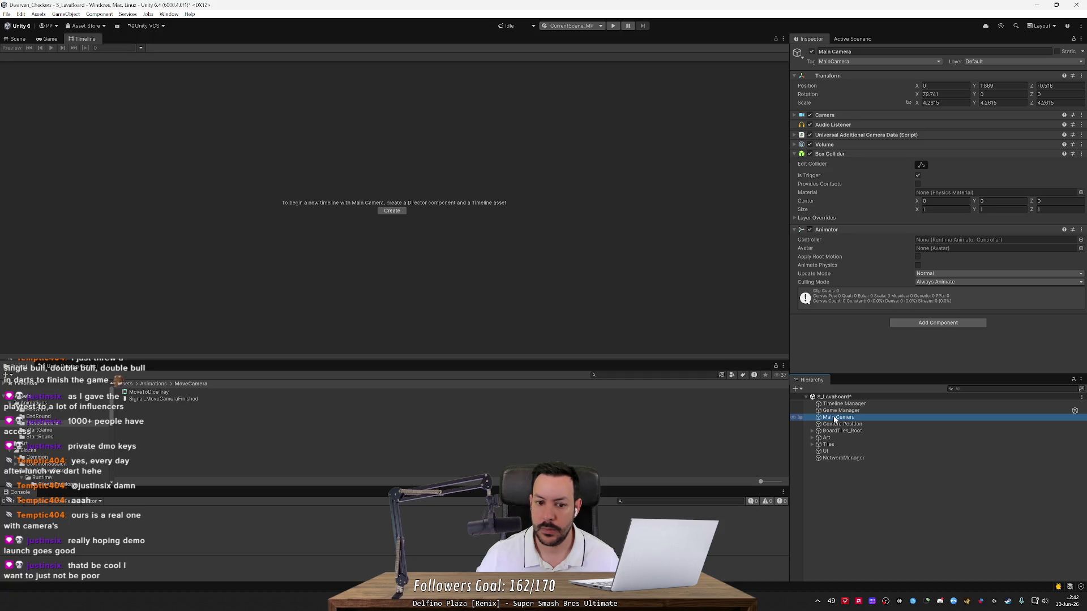
click(159, 392)
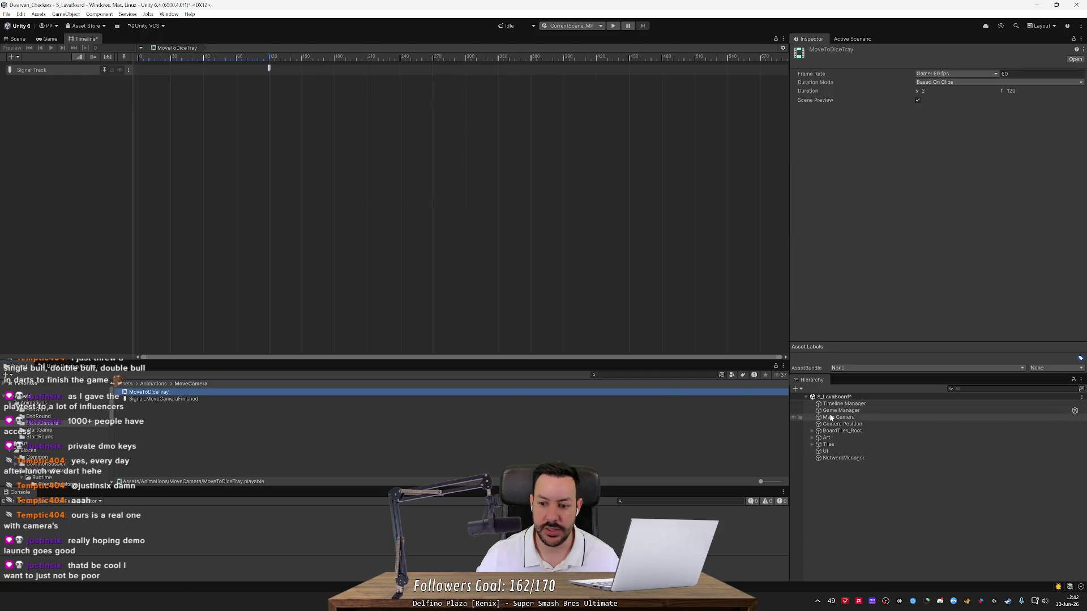
right_click(51, 101)
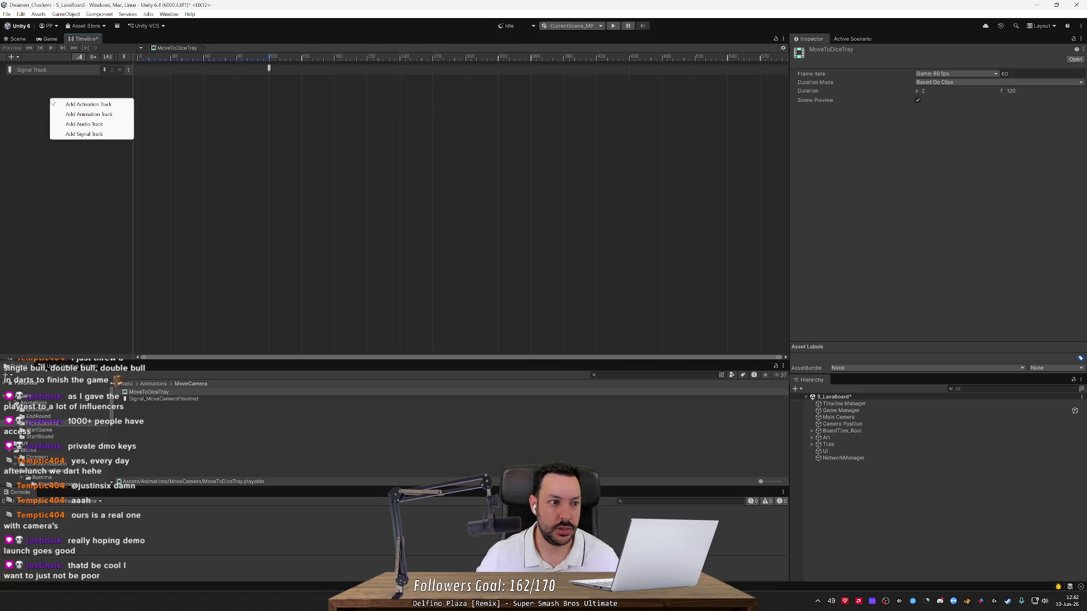
click(78, 115)
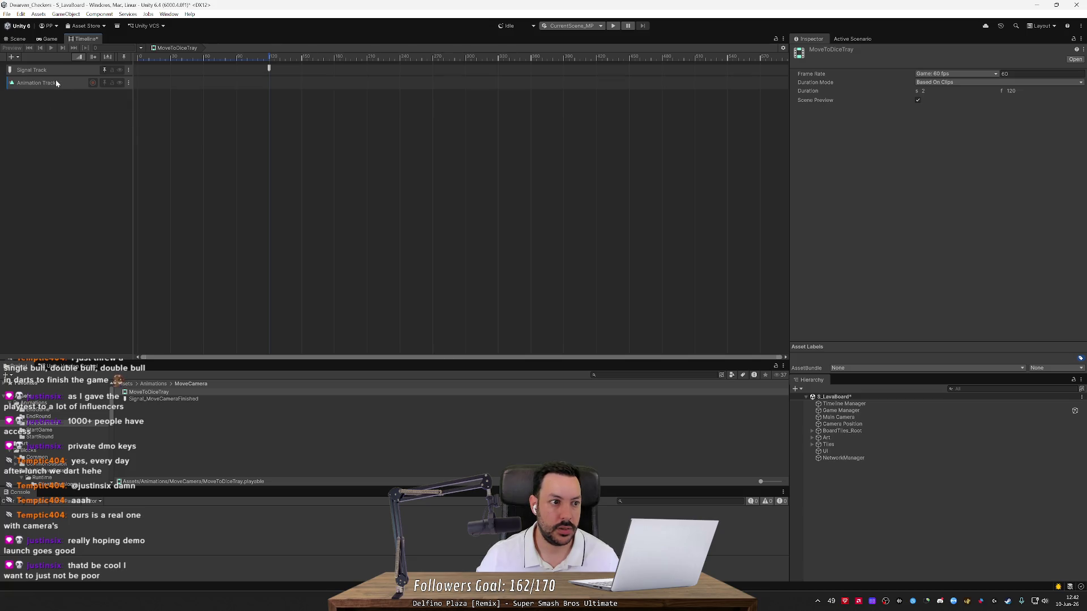
key(alt+Tab)
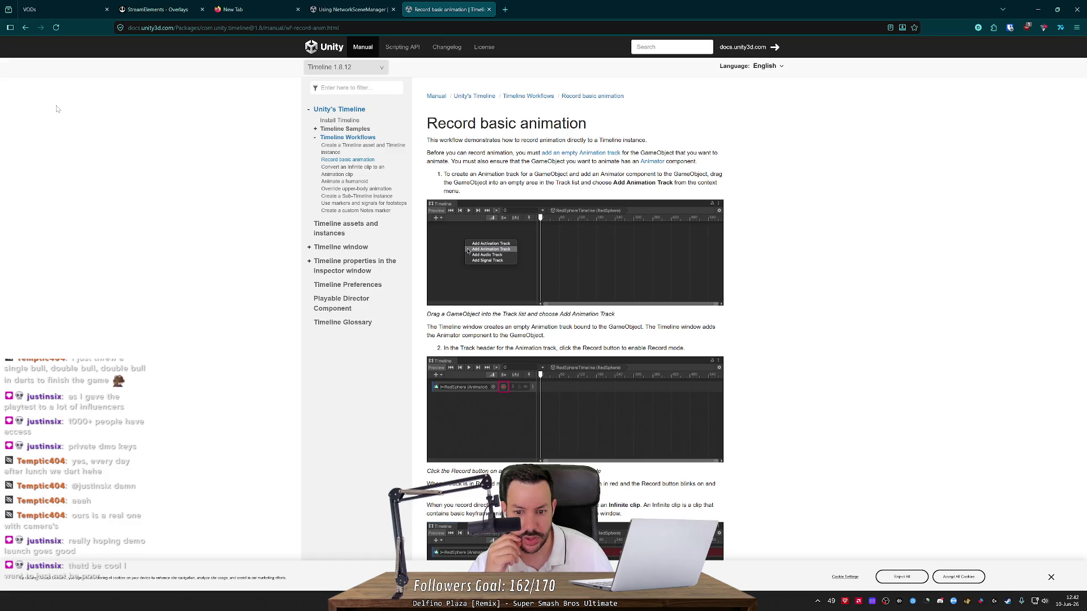
key(alt+Tab)
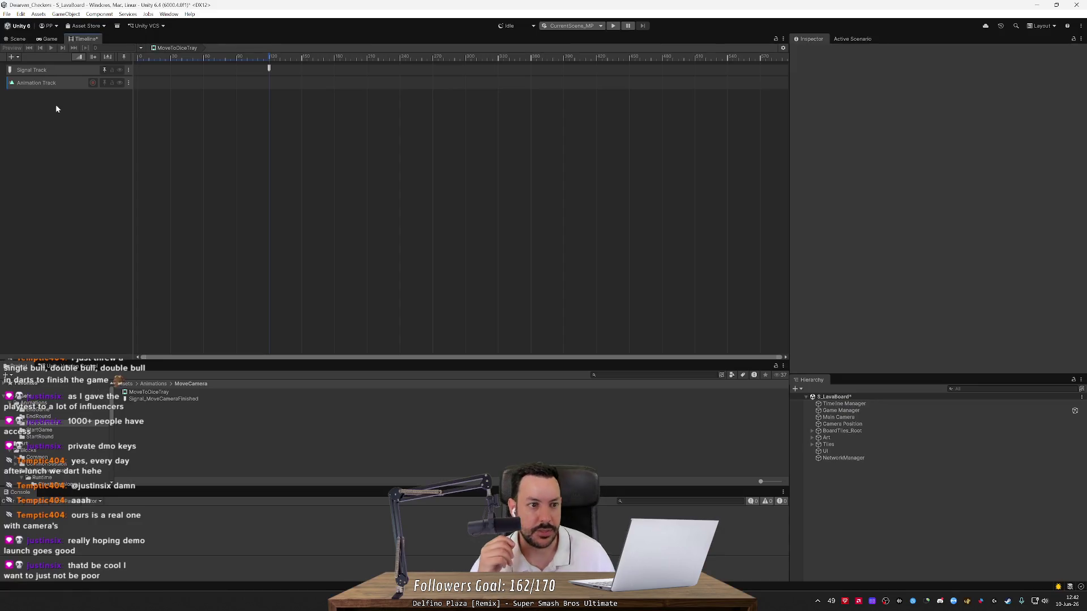
Step: Search the Main Camera's components for 'time' and 'anima' without adding anything
click(67, 86)
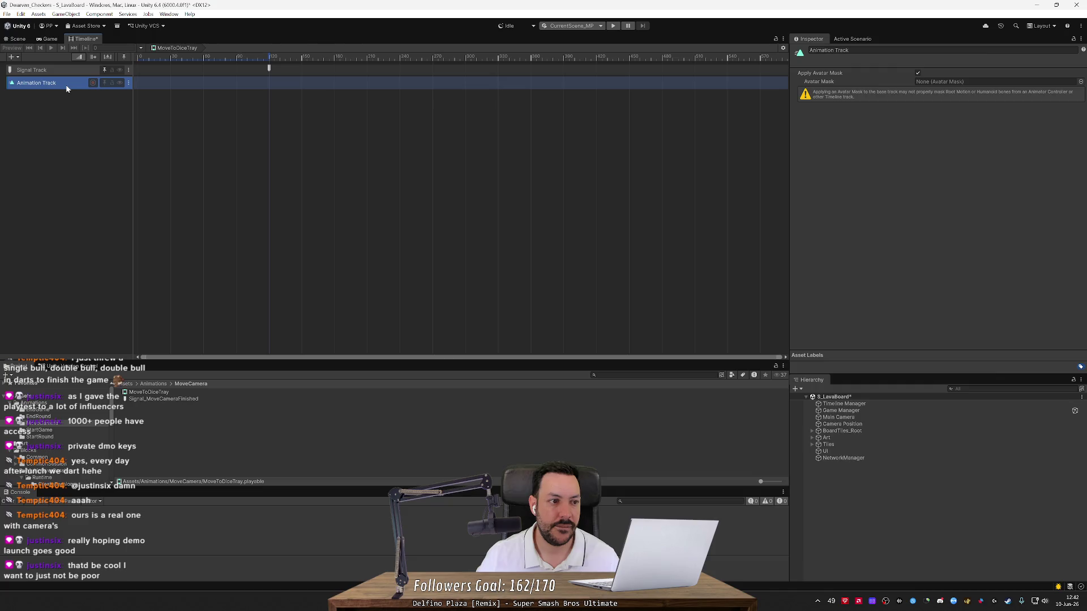
key(alt+Tab)
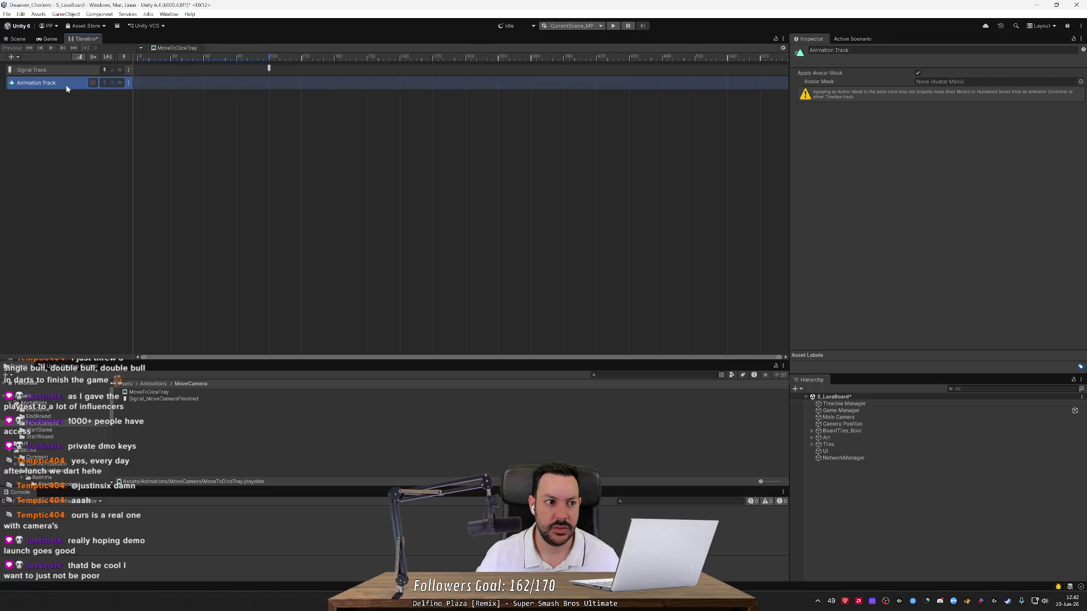
click(843, 417)
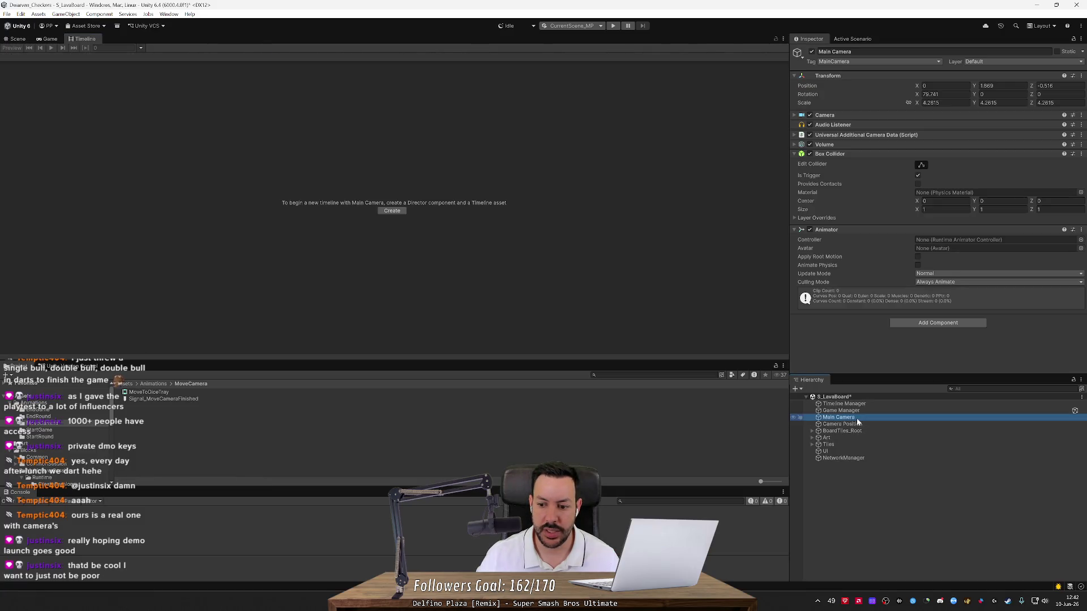
click(935, 324)
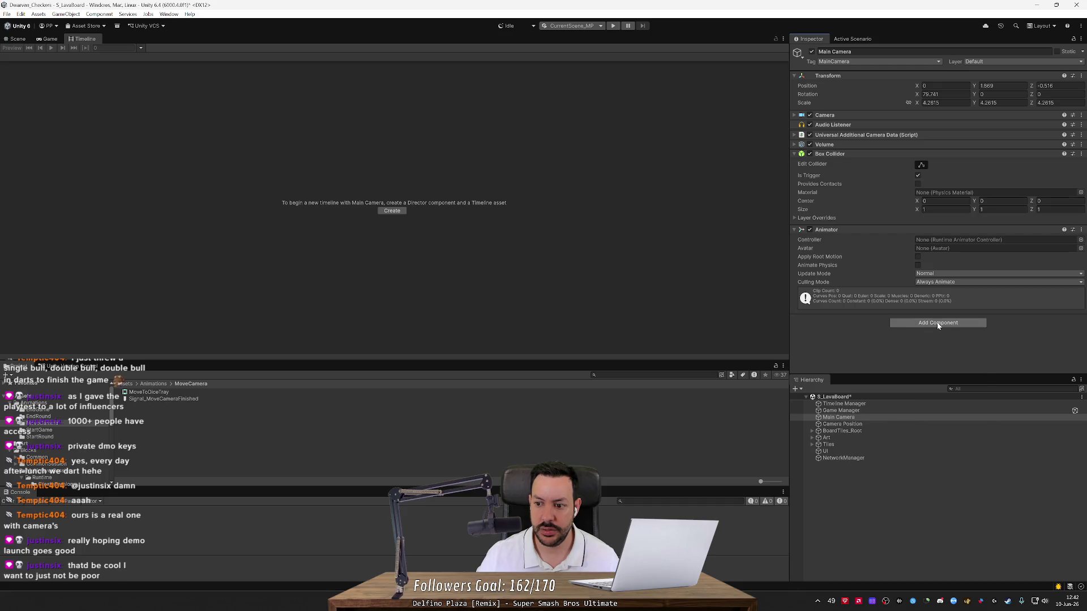
text(time)
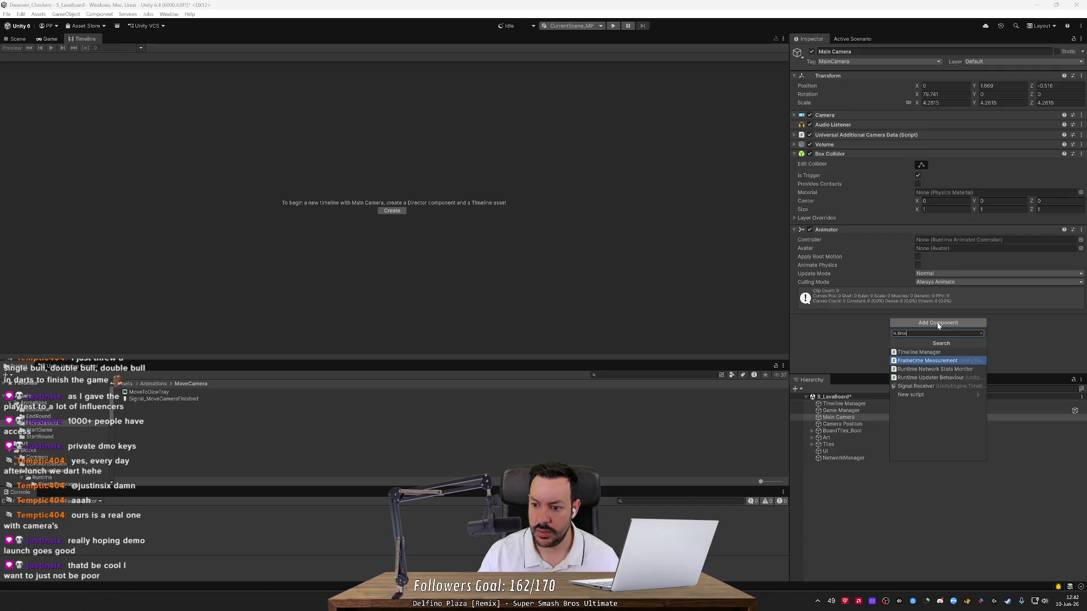
key(BackSpace)
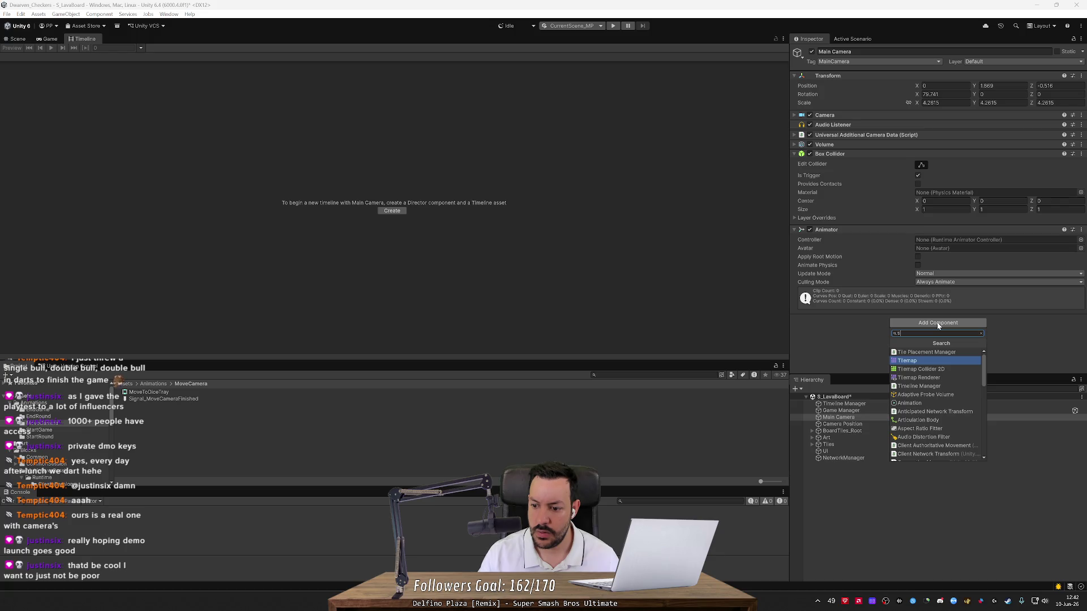
key(BackSpace)
key(BackSpace)
text(anima)
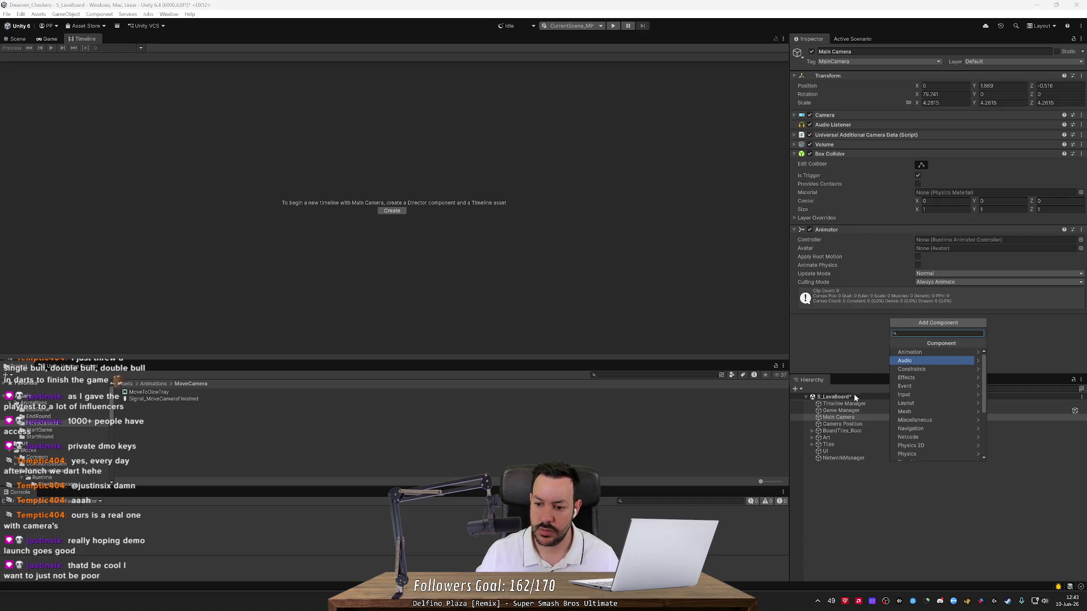
click(842, 411)
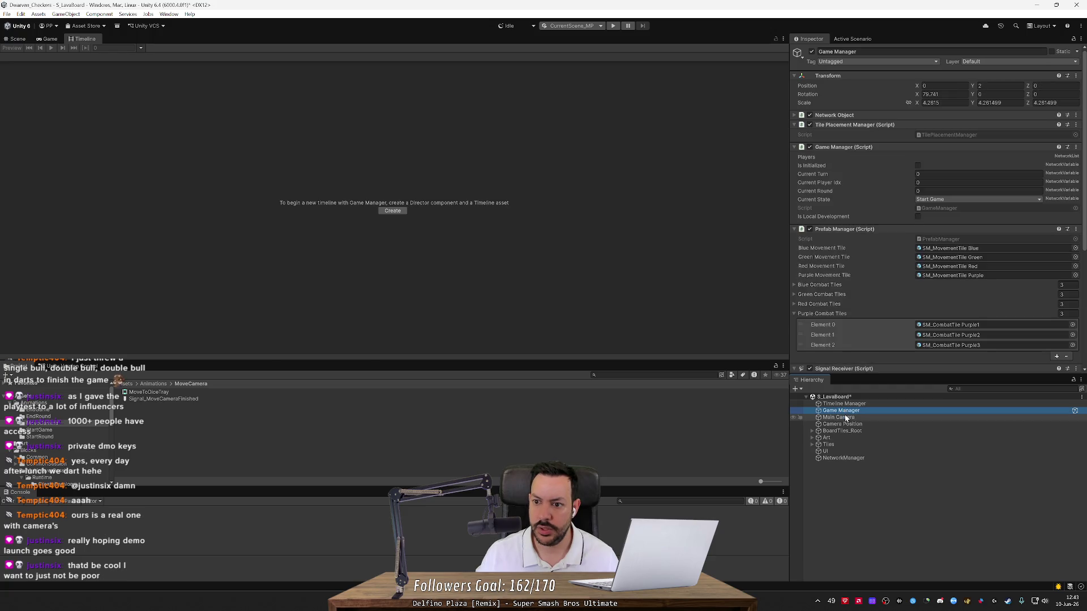
Step: Add a Playable Director to the Main Camera via a 'direct' search, then reopen MoveToDiceTray
click(838, 417)
click(903, 322)
text(direct)
key(Down)
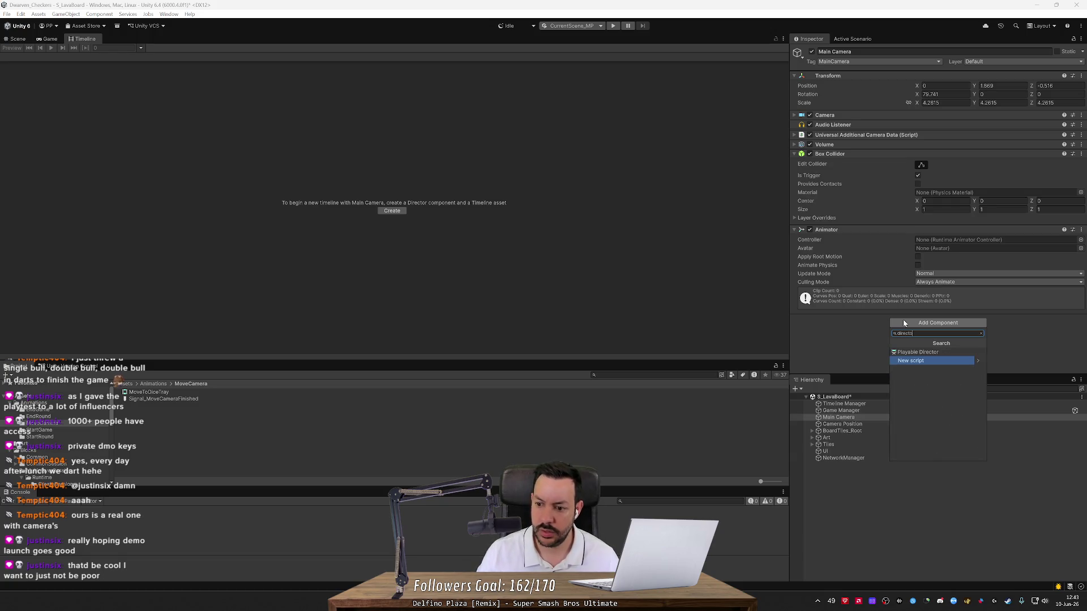
key(Return)
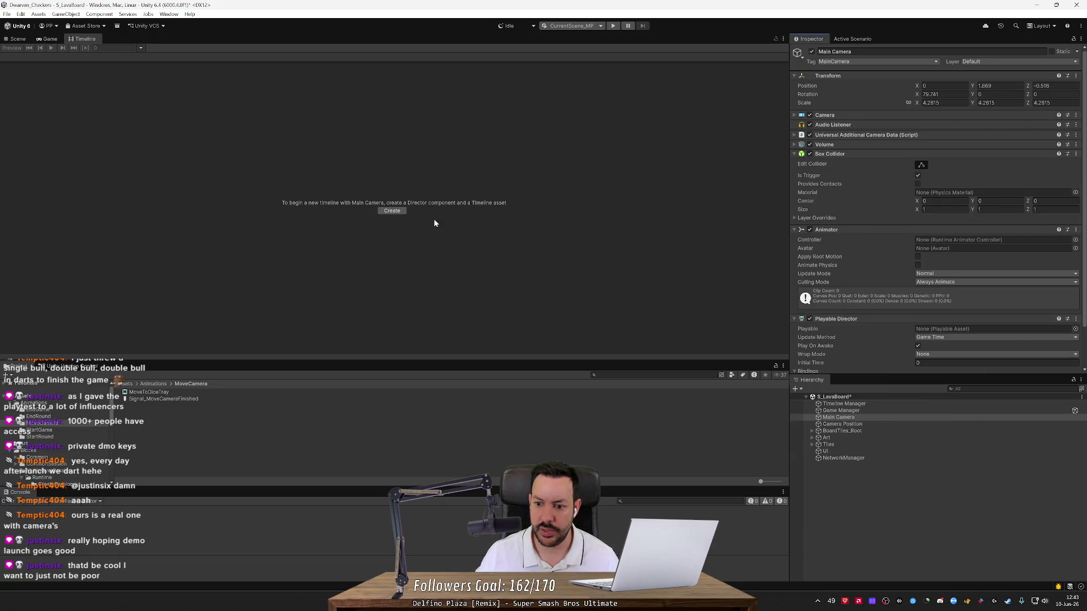
click(158, 393)
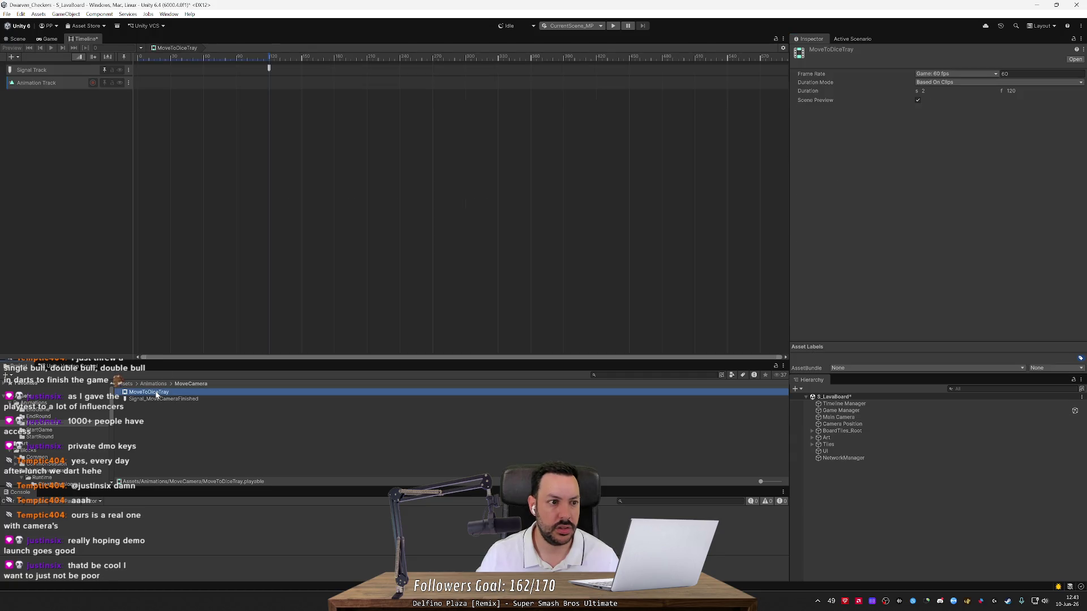
Step: Delete the existing Animation Track from the MoveToDiceTray timeline
click(58, 81)
key(Delete)
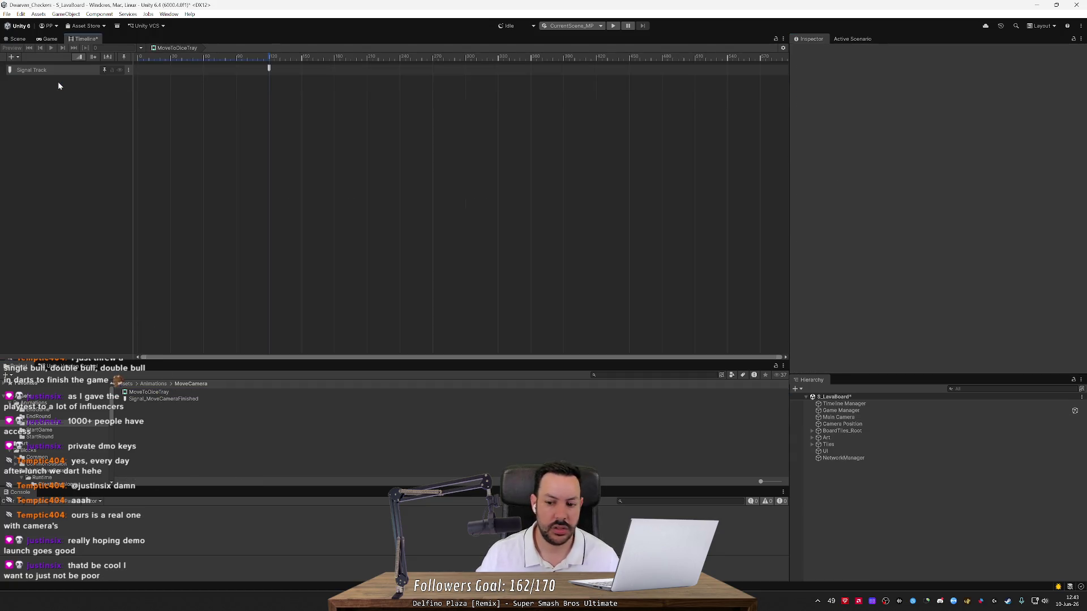
click(842, 424)
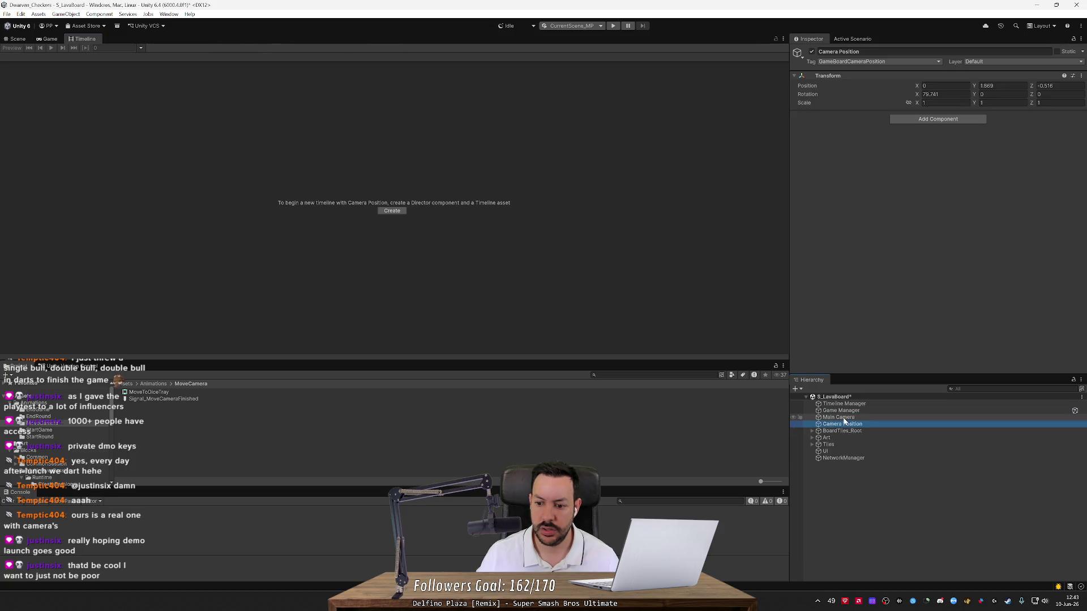
click(214, 390)
Step: Drag the Main Camera into the Timeline to create an Animation Track for it, then reselect the camera
click(844, 418)
mouse_move(844, 418)
mouse_down()
mouse_move(77, 159)
mouse_move(81, 142)
mouse_up()
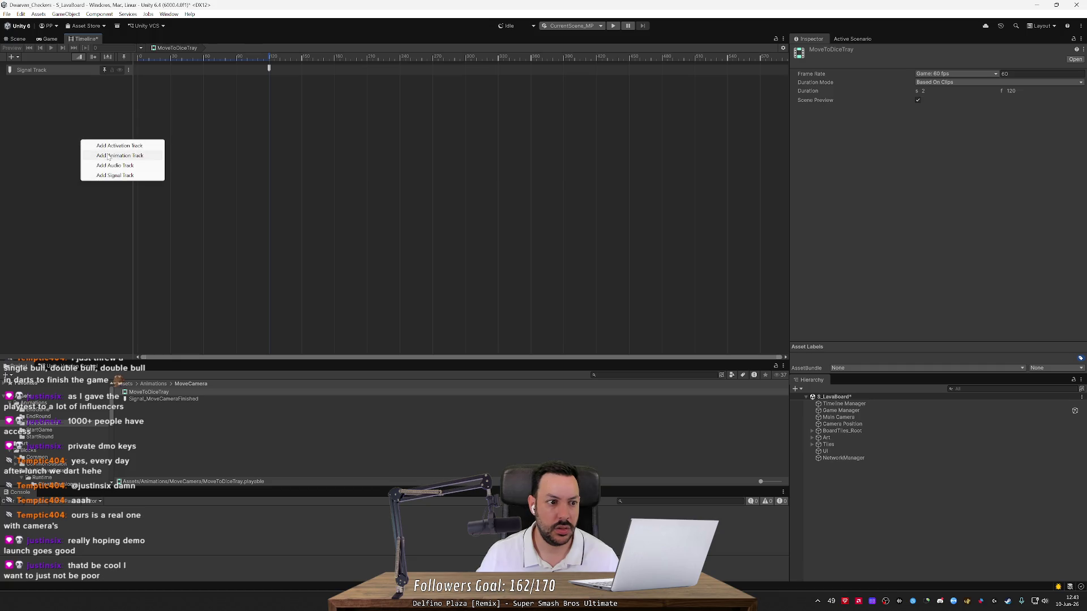
click(109, 156)
click(94, 85)
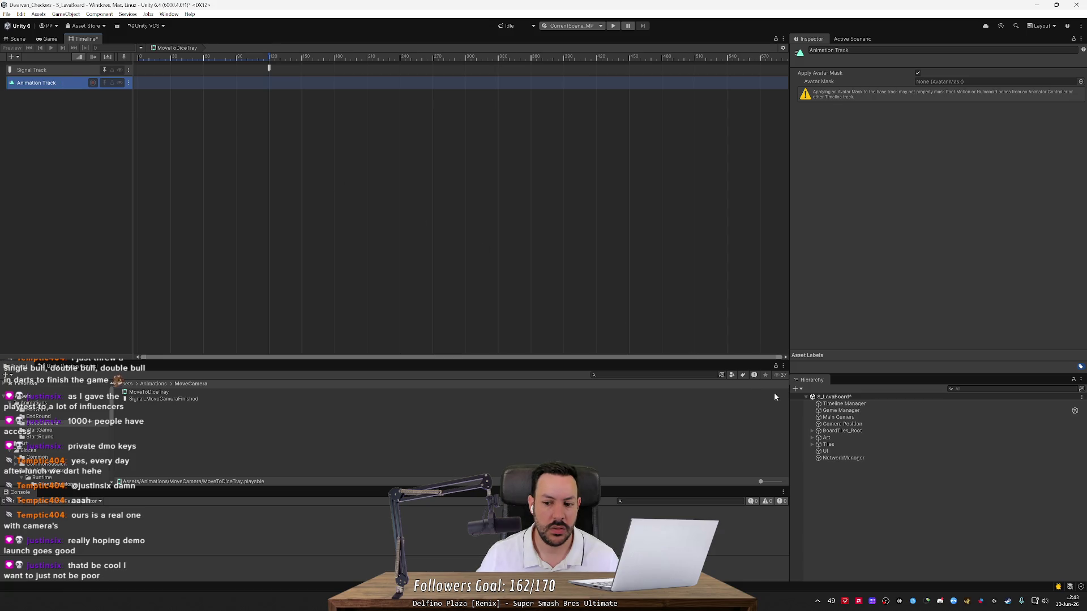
click(838, 417)
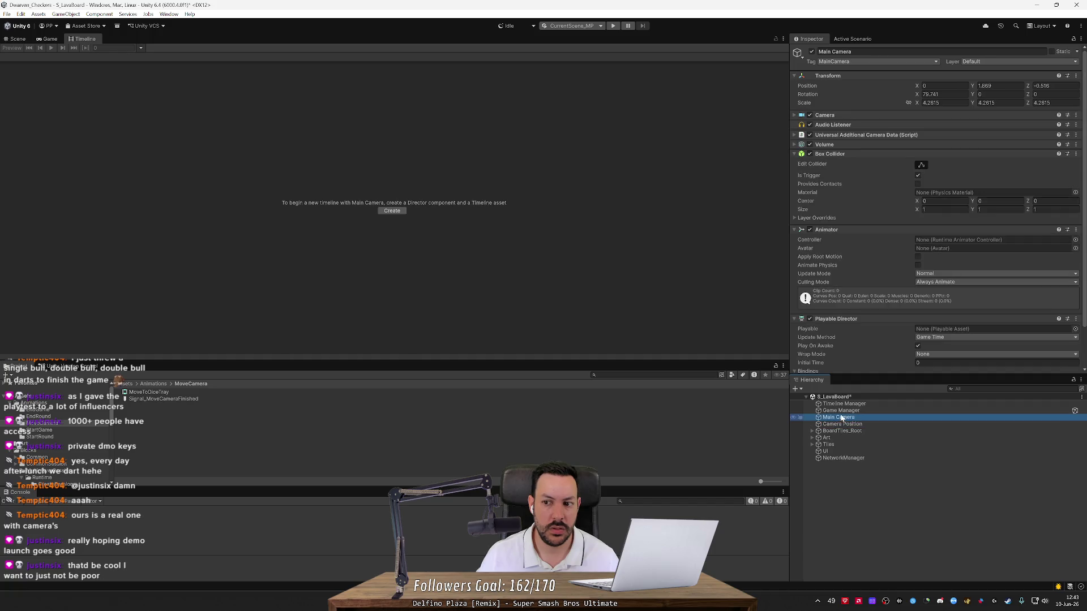
Step: Assign MoveToDiceTray as the director's Playable, bind the Animation Track to Main Camera, then delete that track
scroll(980, 312, down, 2)
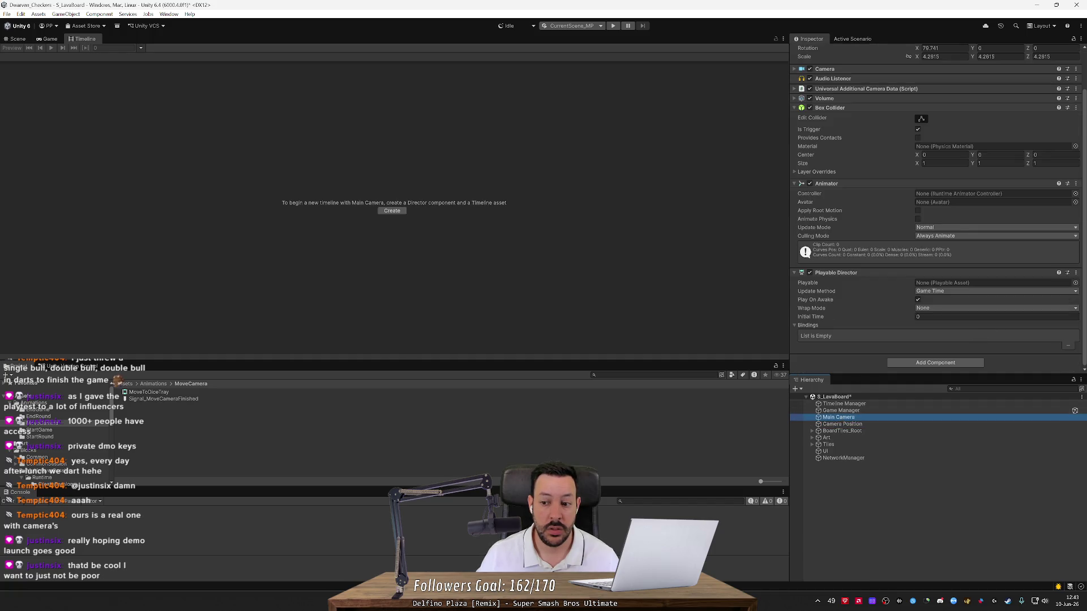
click(1074, 282)
double_click(776, 312)
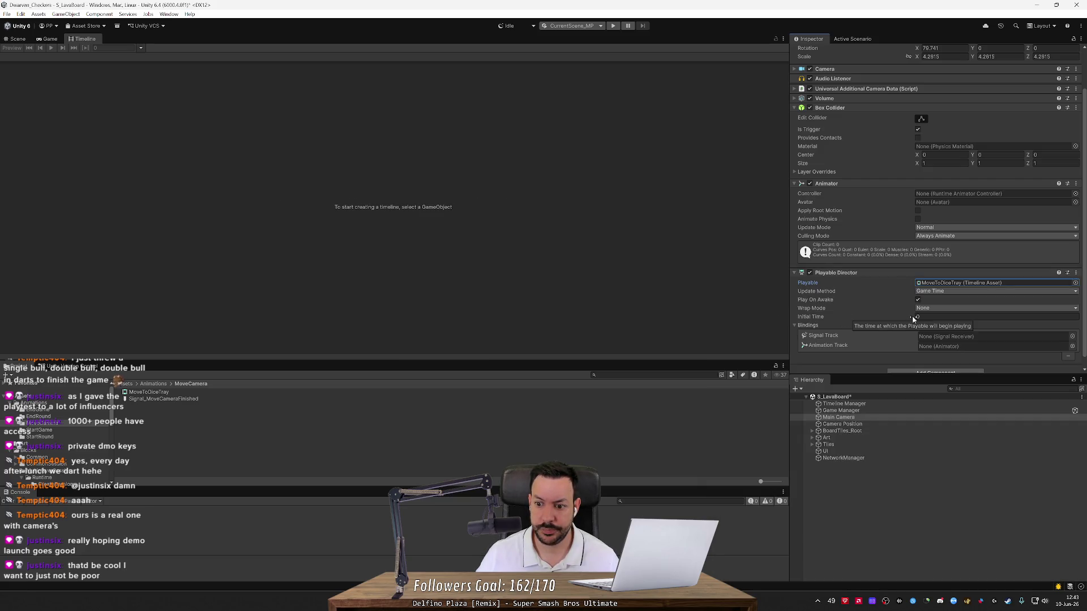
click(1071, 346)
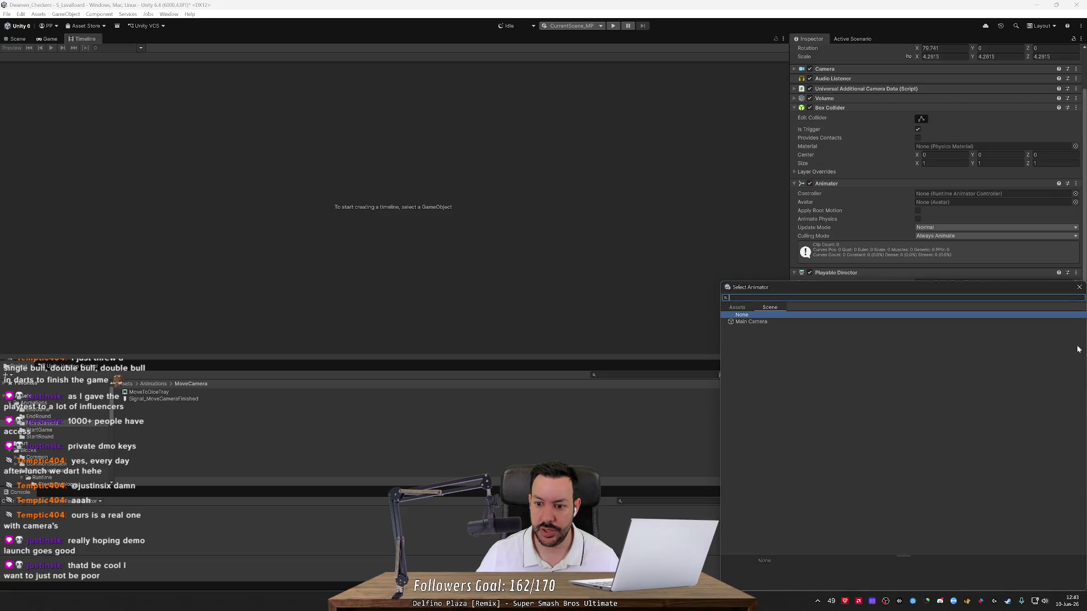
double_click(783, 322)
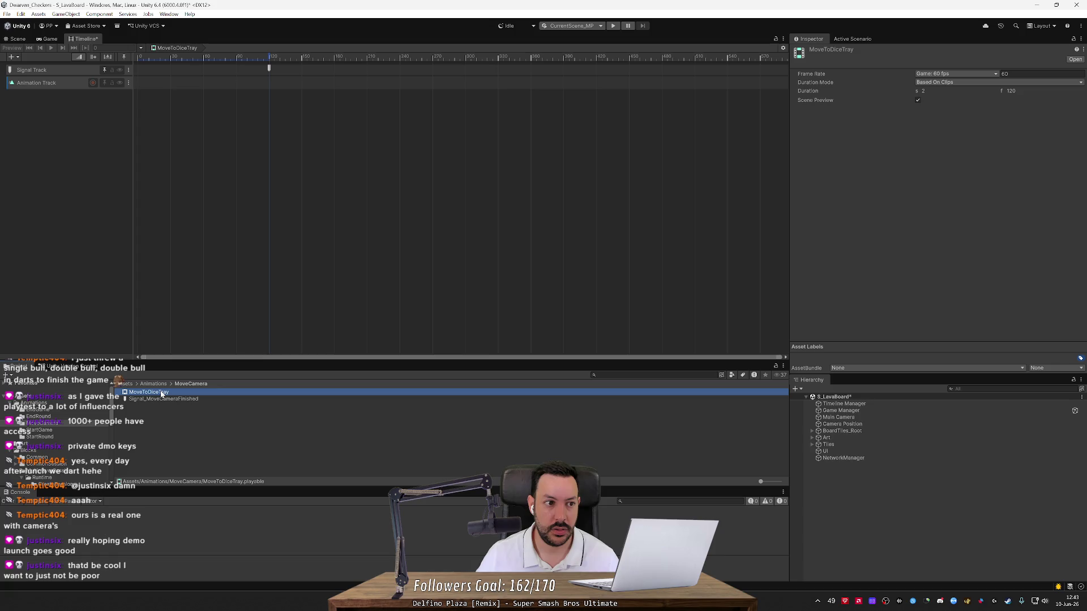
click(67, 87)
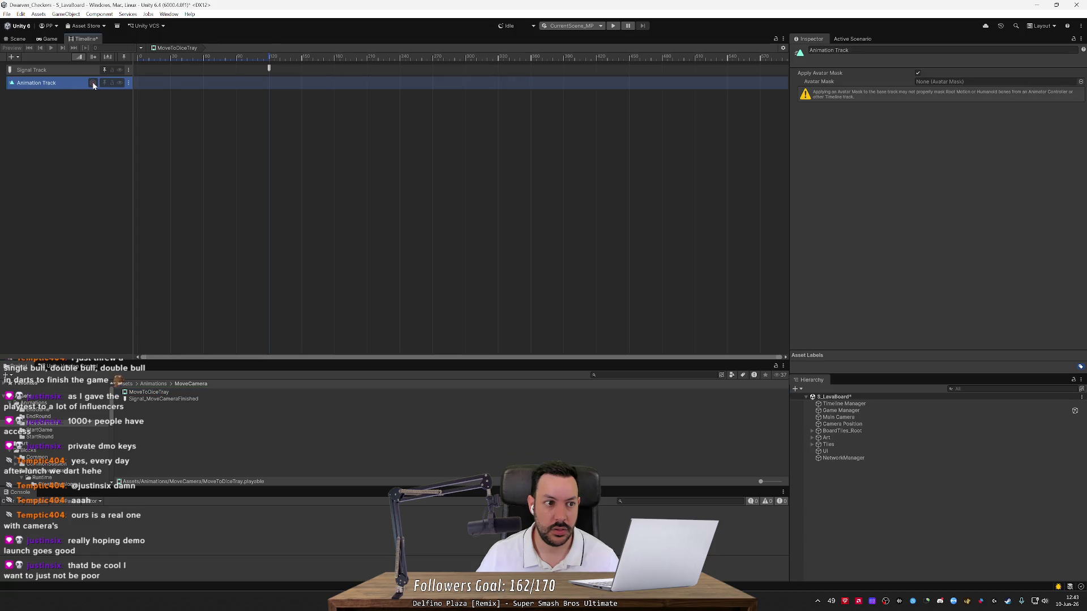
key(Delete)
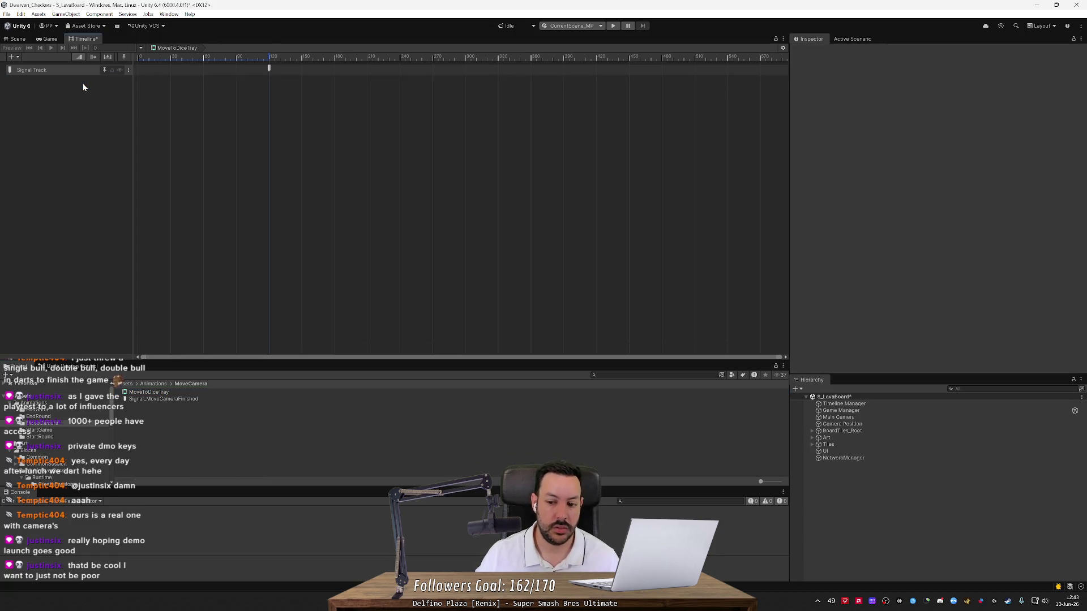
Step: Drag the Main Camera into the Timeline again to add an Animation Track, and select it
mouse_move(838, 417)
mouse_down()
mouse_move(90, 168)
mouse_move(85, 127)
mouse_up()
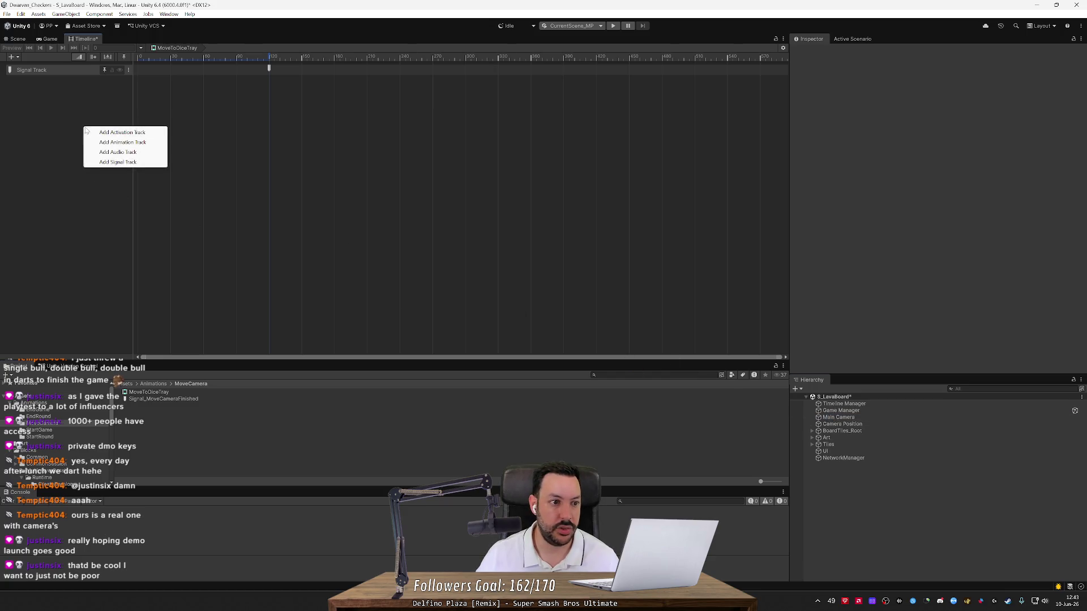
click(101, 130)
click(129, 83)
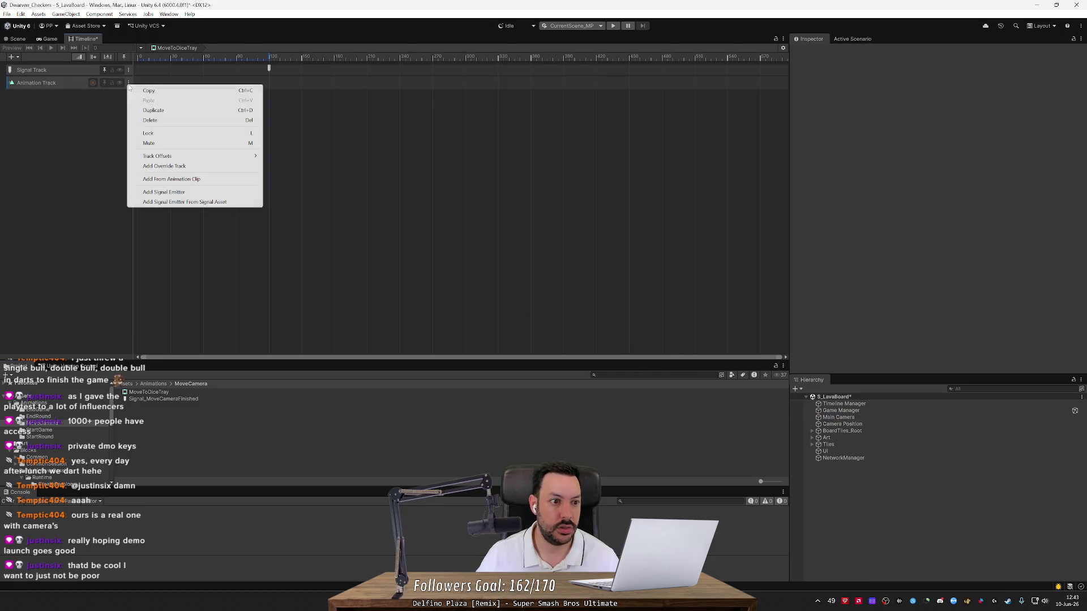
click(130, 85)
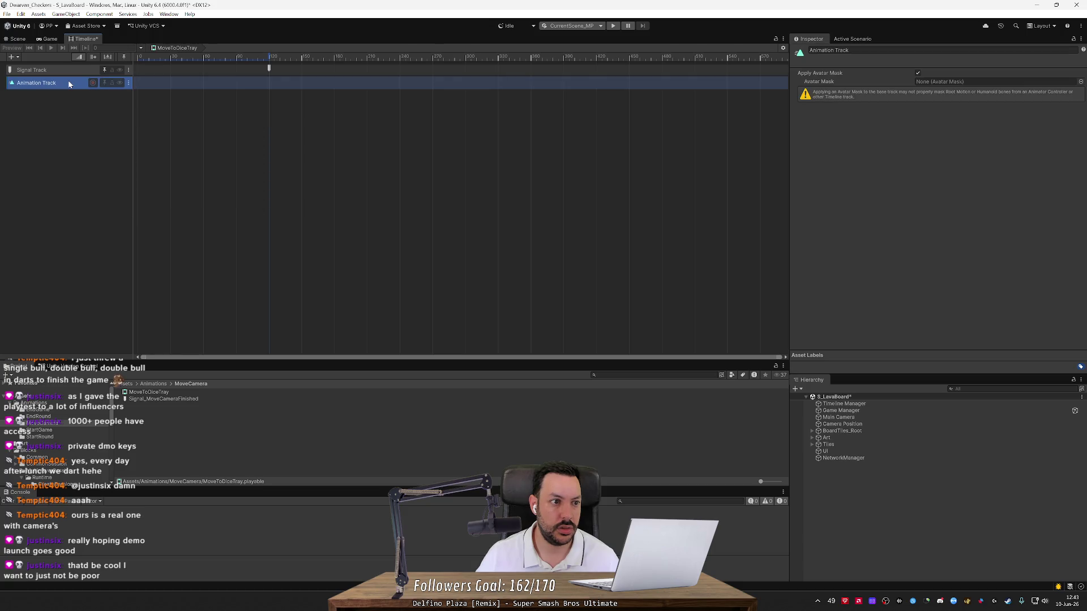
click(17, 58)
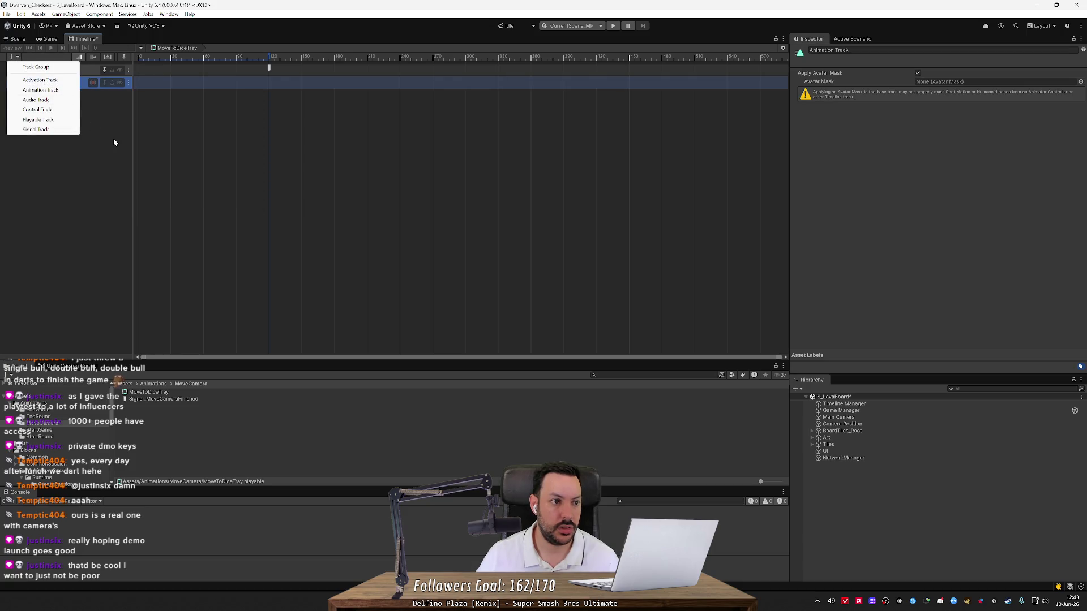
click(36, 130)
click(79, 83)
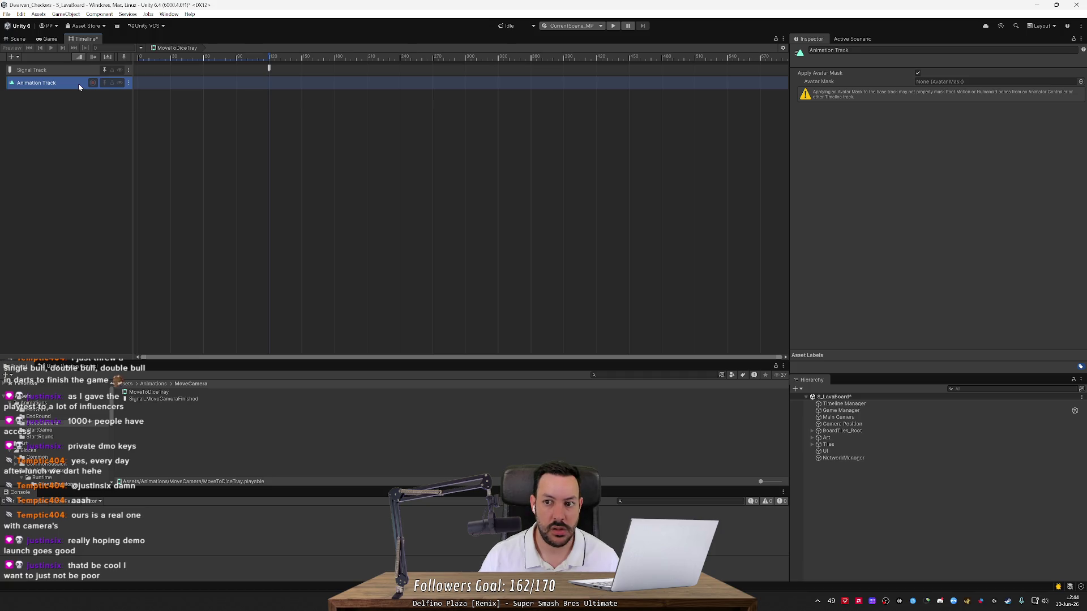
Step: Inspect the Main Camera's Playable Director Bindings, showing Signal and Animation tracks unbound
click(850, 418)
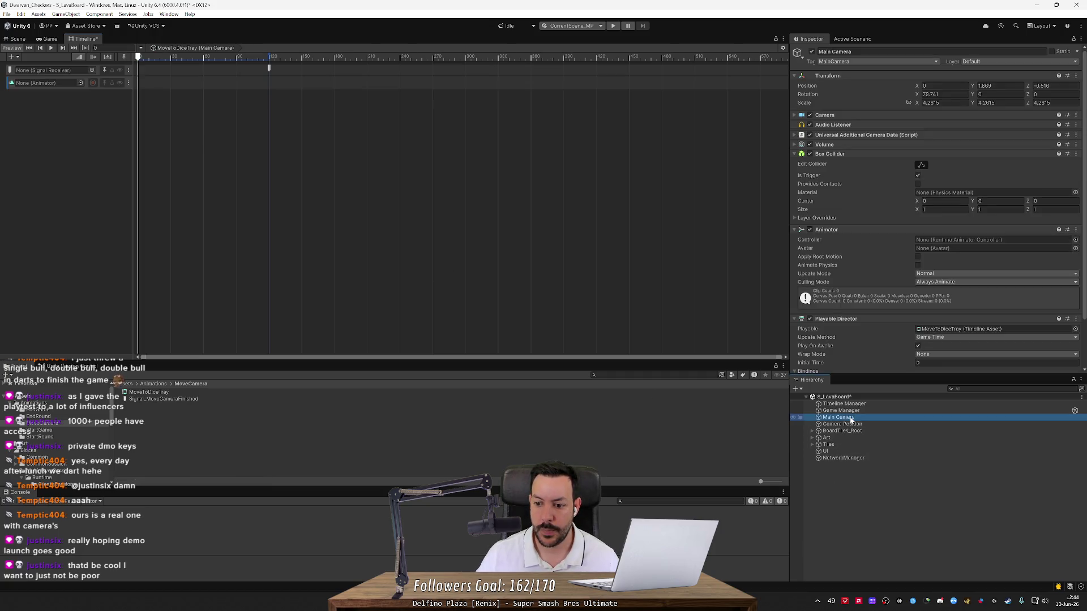
scroll(864, 330, down, 3)
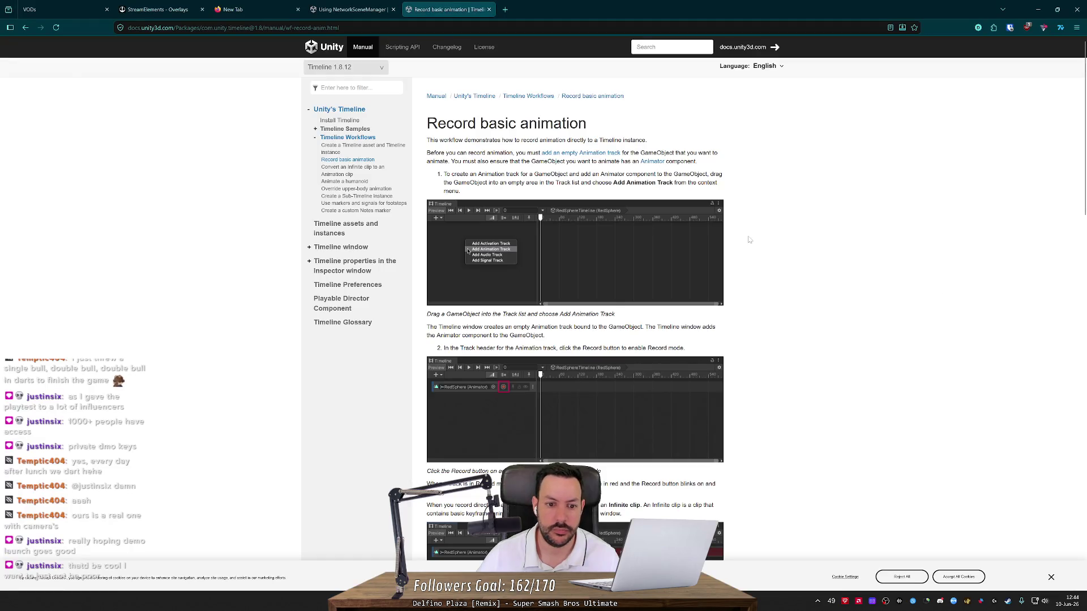
middle_click(840, 235)
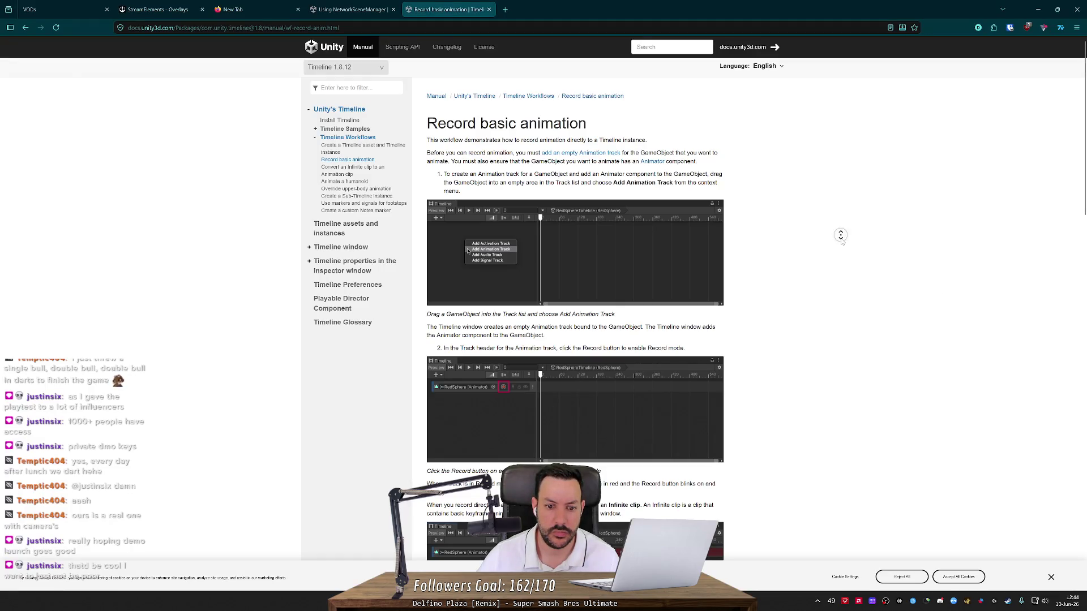
Step: Navigate the Timeline manual to the Create a Timeline asset and Timeline instance guide
middle_click(841, 244)
scroll(841, 244, up, 1)
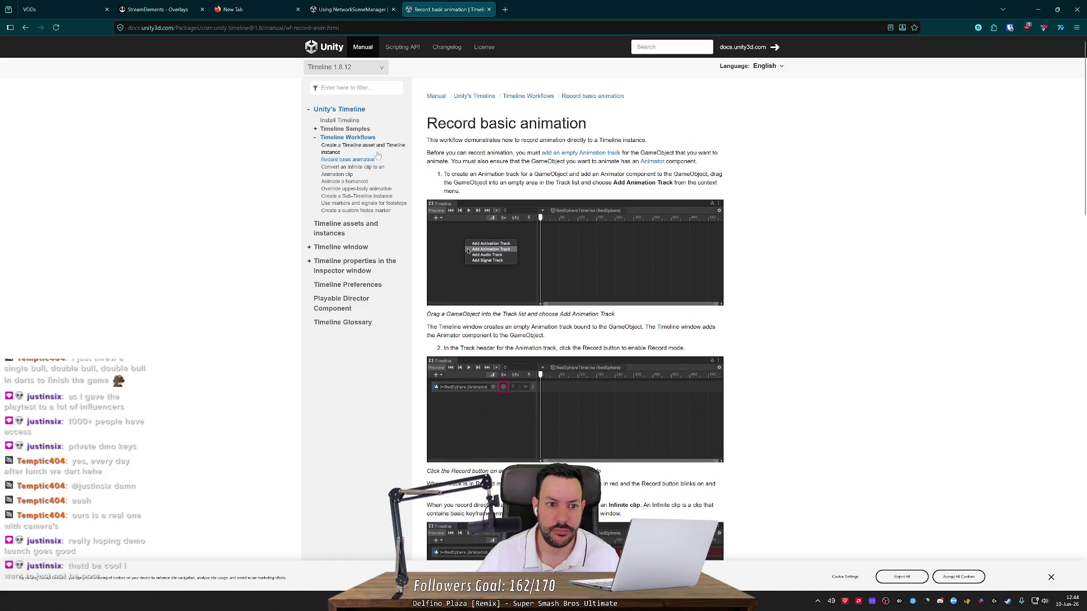
click(376, 148)
click(363, 139)
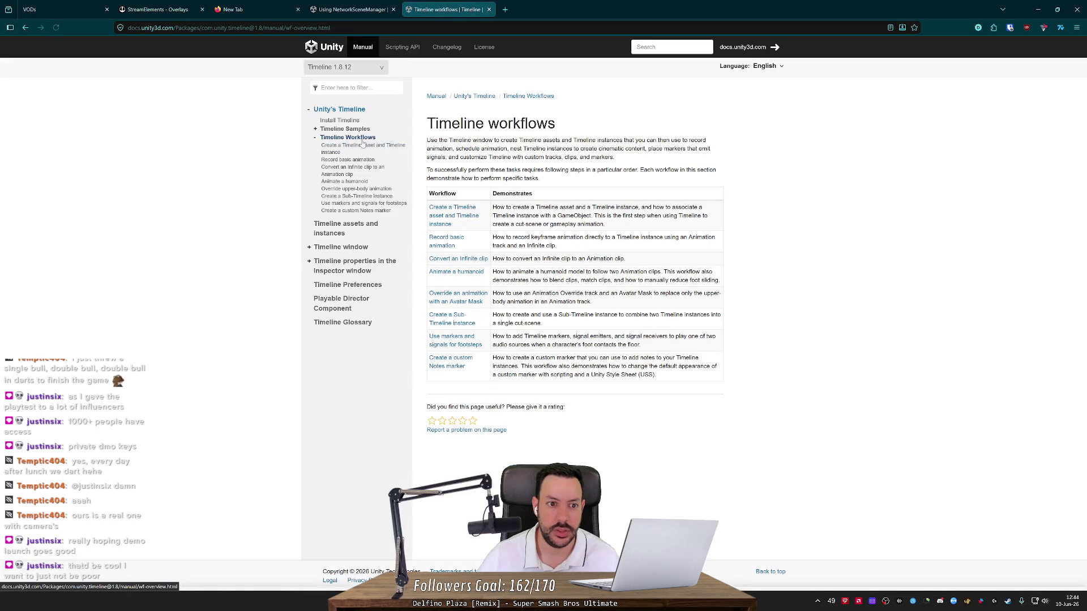
click(363, 145)
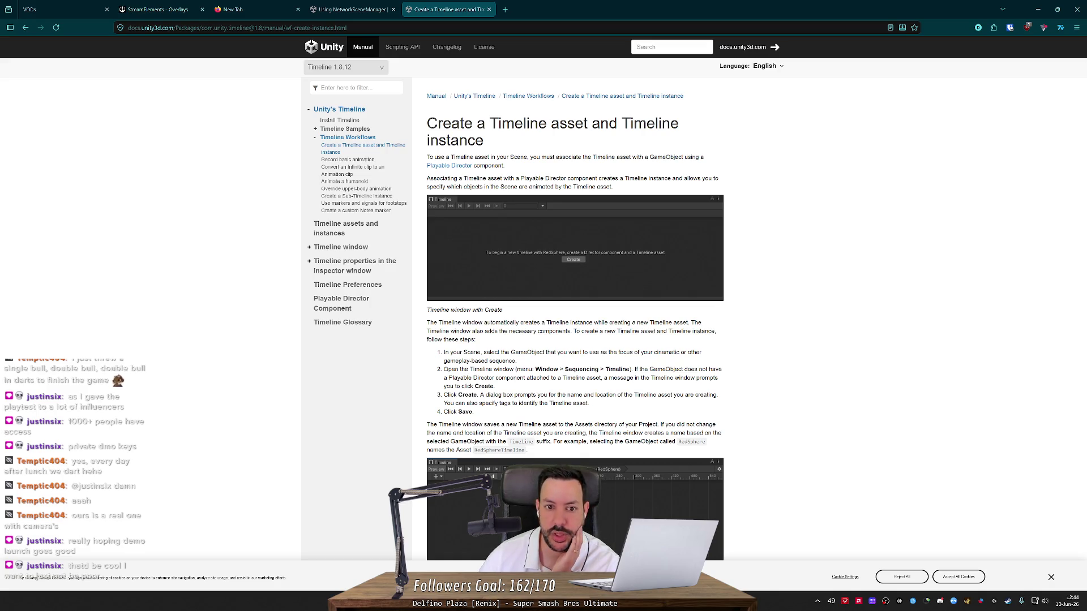
Step: Read the Playable Director component page in a new tab, then return to Unity
middle_click(449, 165)
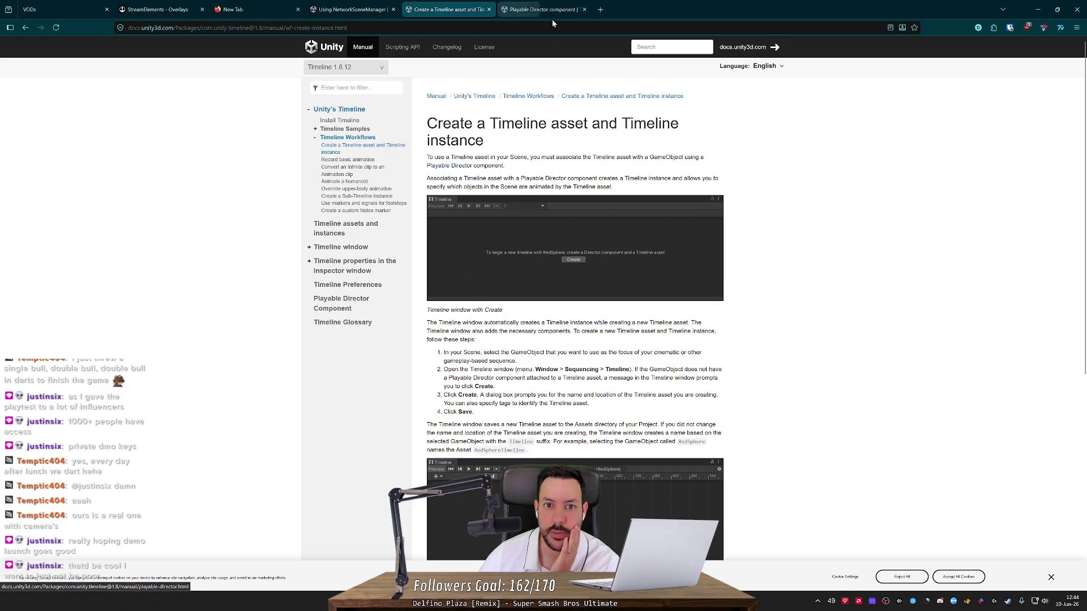
click(555, 10)
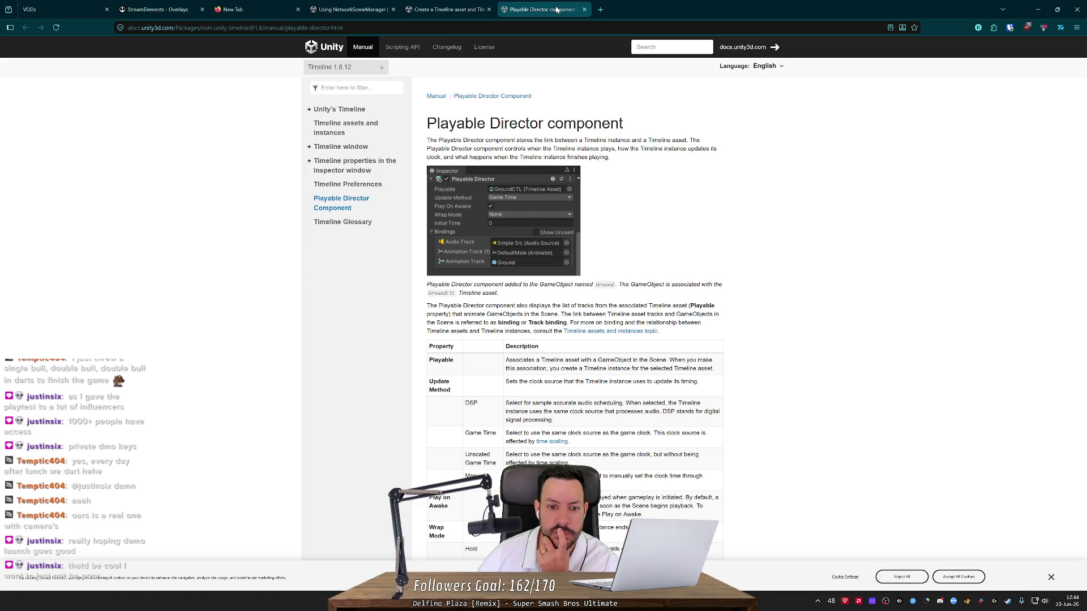
key(alt+Tab)
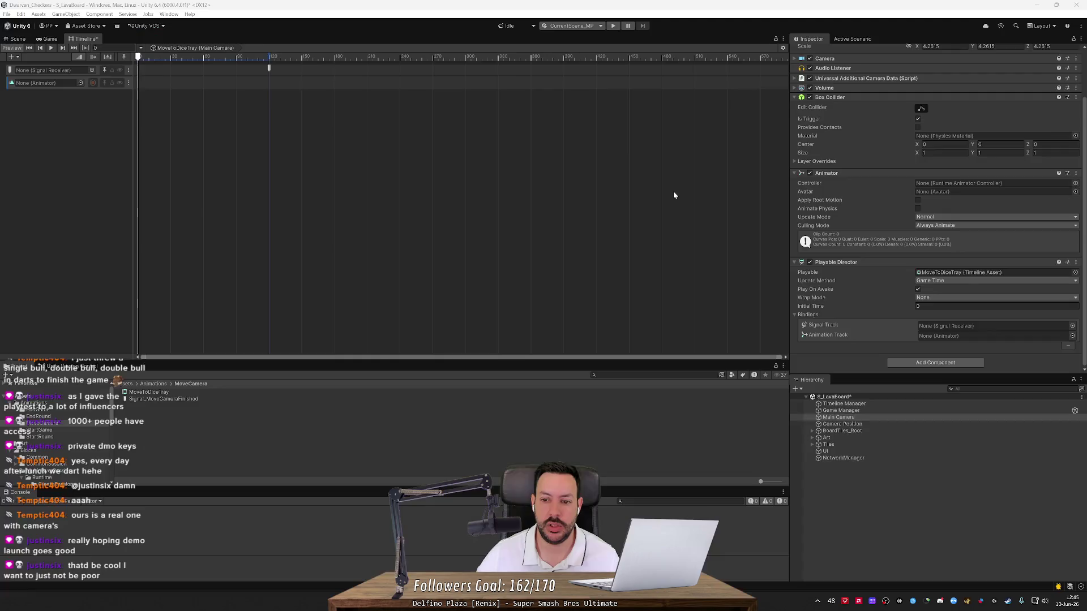
click(854, 411)
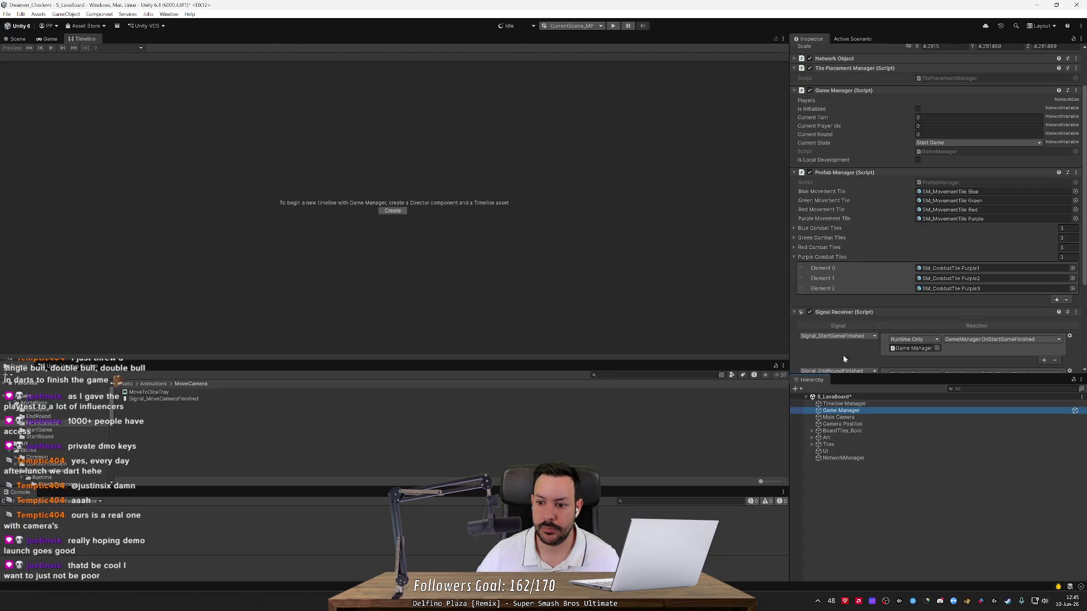
scroll(837, 325, down, 5)
scroll(836, 325, up, 4)
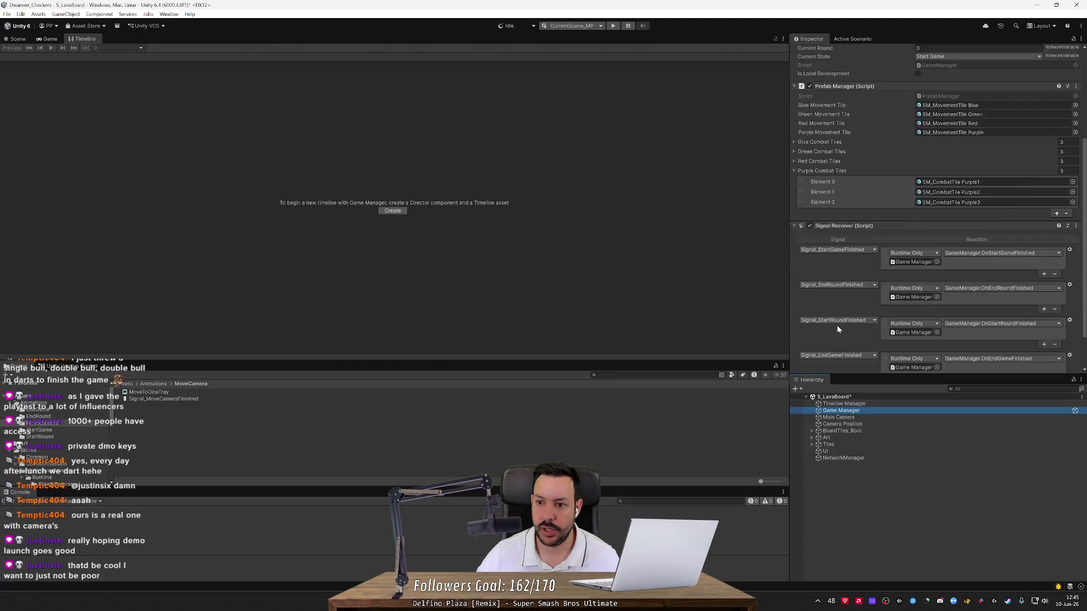
scroll(837, 327, up, 3)
scroll(837, 325, down, 3)
click(842, 404)
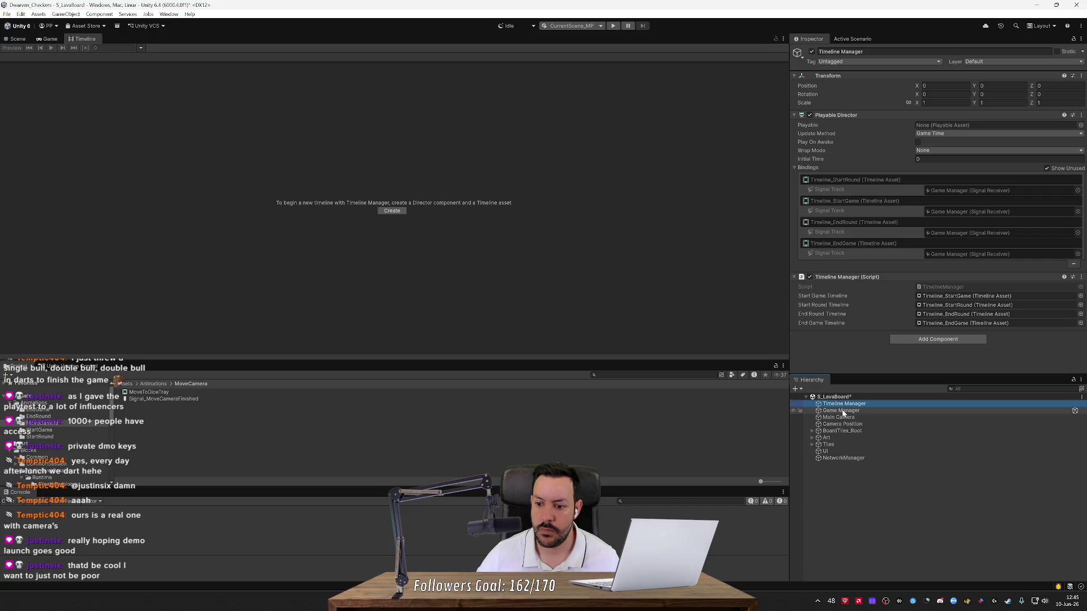
key(alt+Tab)
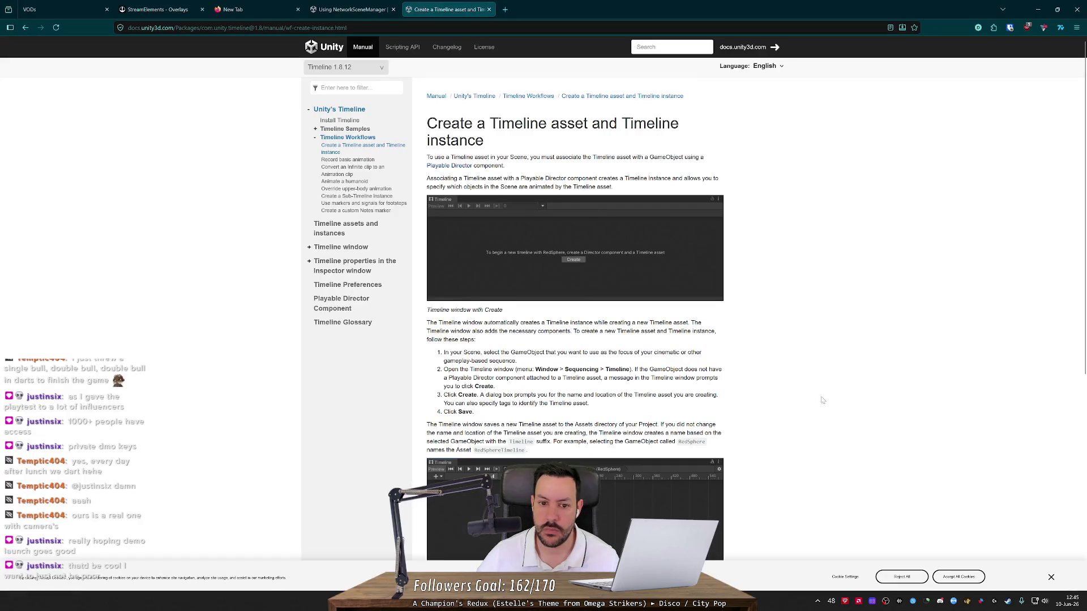
key(alt+Tab)
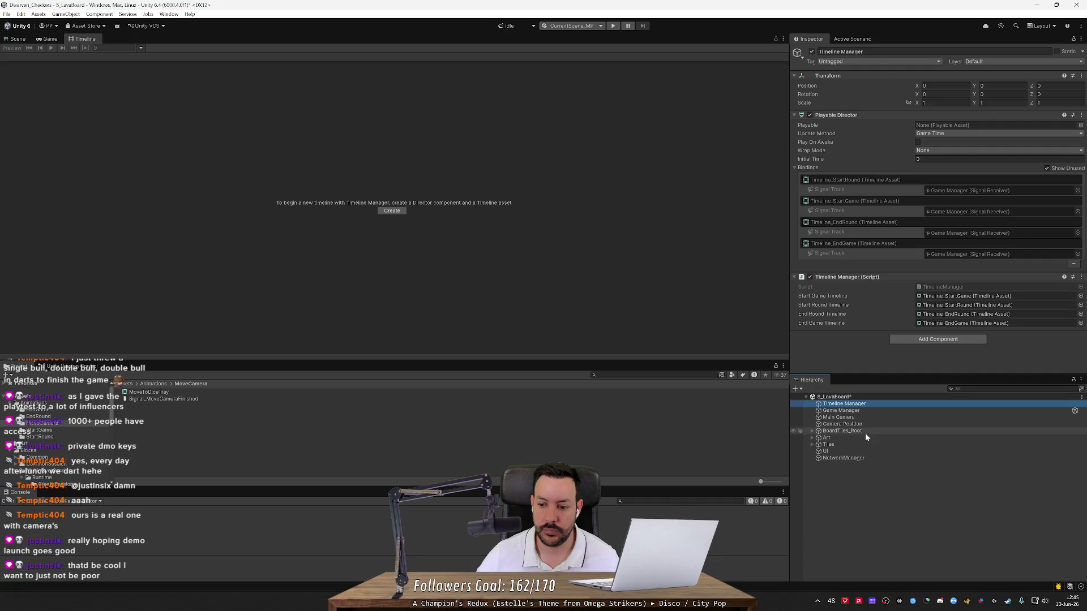
click(873, 420)
Step: Check Camera Position, then remove the Playable Director and Animator components from the Main Camera
click(877, 410)
click(875, 423)
click(876, 417)
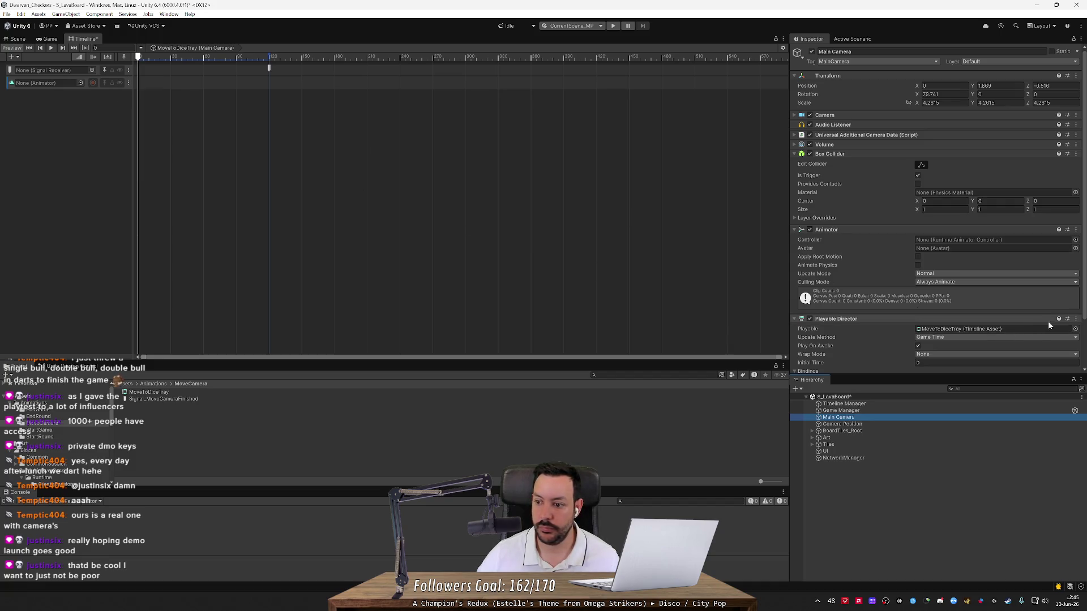
click(1075, 319)
click(1030, 361)
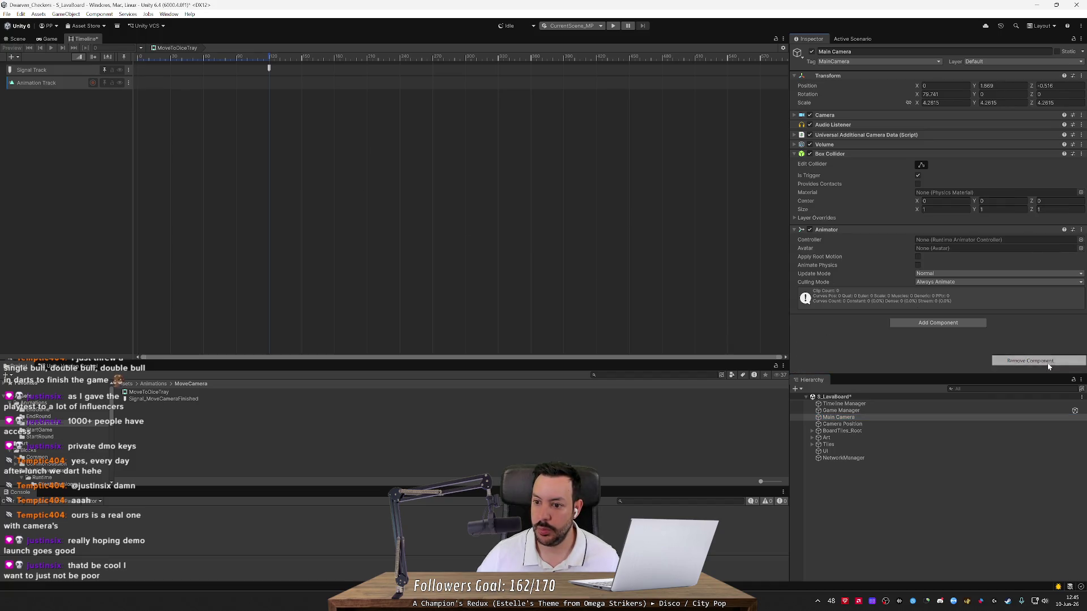
click(1080, 230)
click(1054, 273)
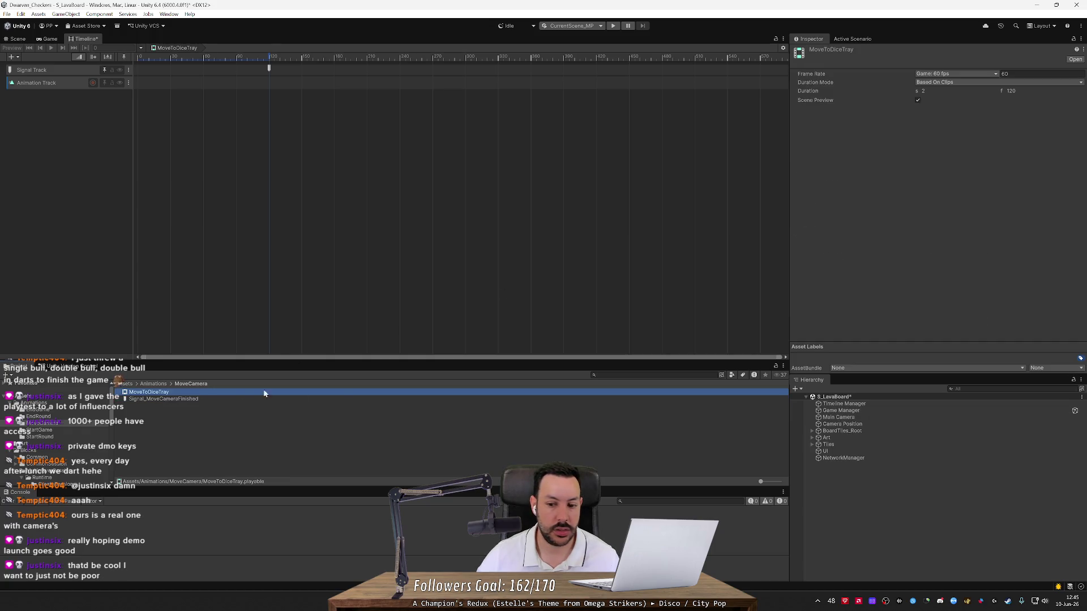
Step: Glance at the Game Manager, reselect the Main Camera and start creating a new timeline for it
click(849, 416)
click(849, 410)
click(849, 419)
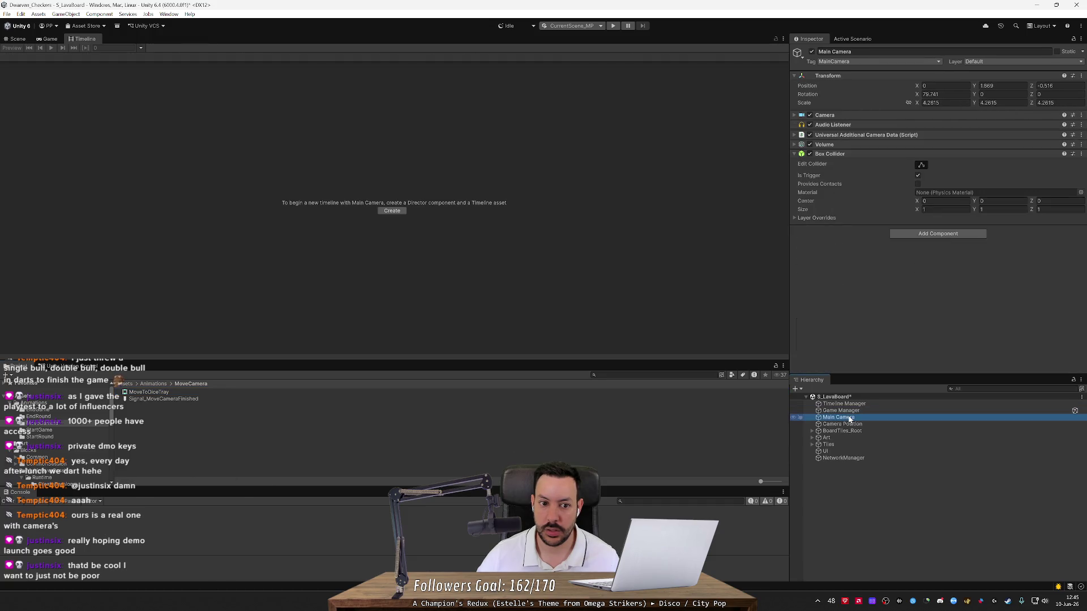
click(849, 411)
click(852, 418)
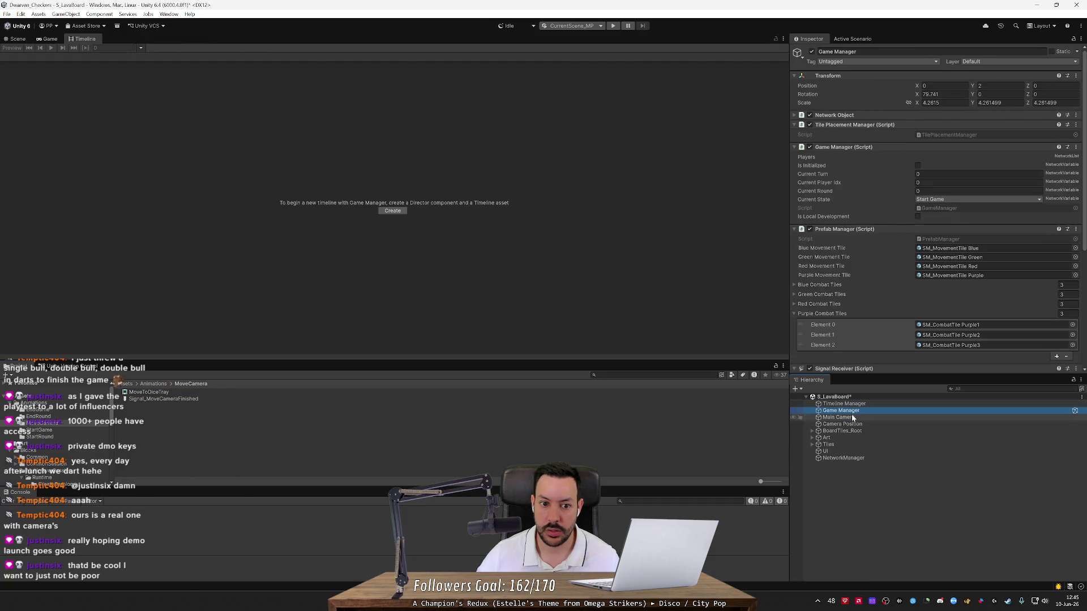
click(399, 213)
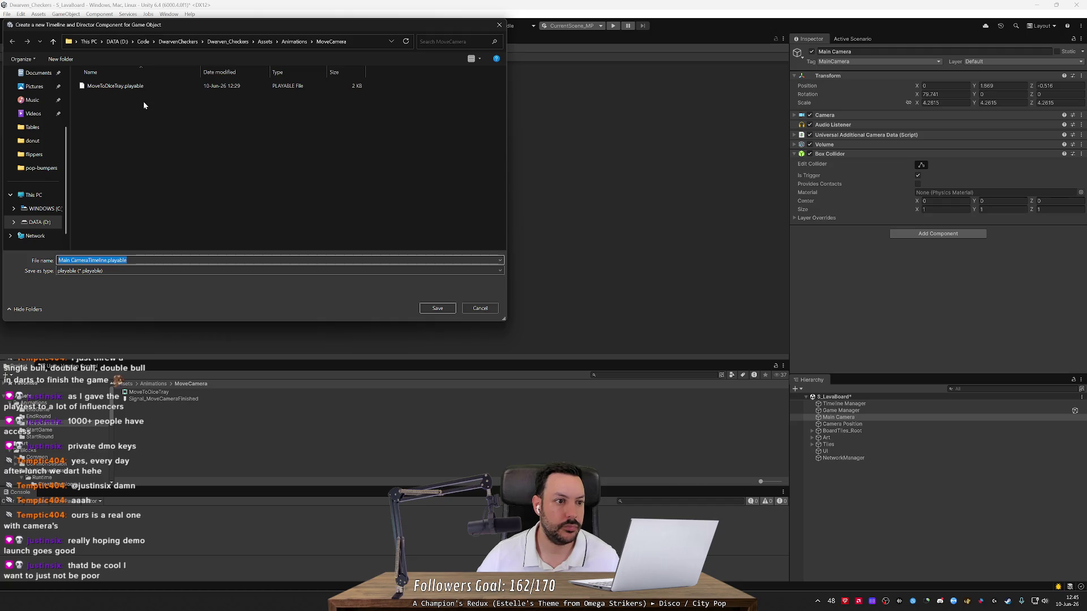
Step: Save the new timeline as Main CameraTimeline, add a camera Animation Track, then delete it
click(438, 308)
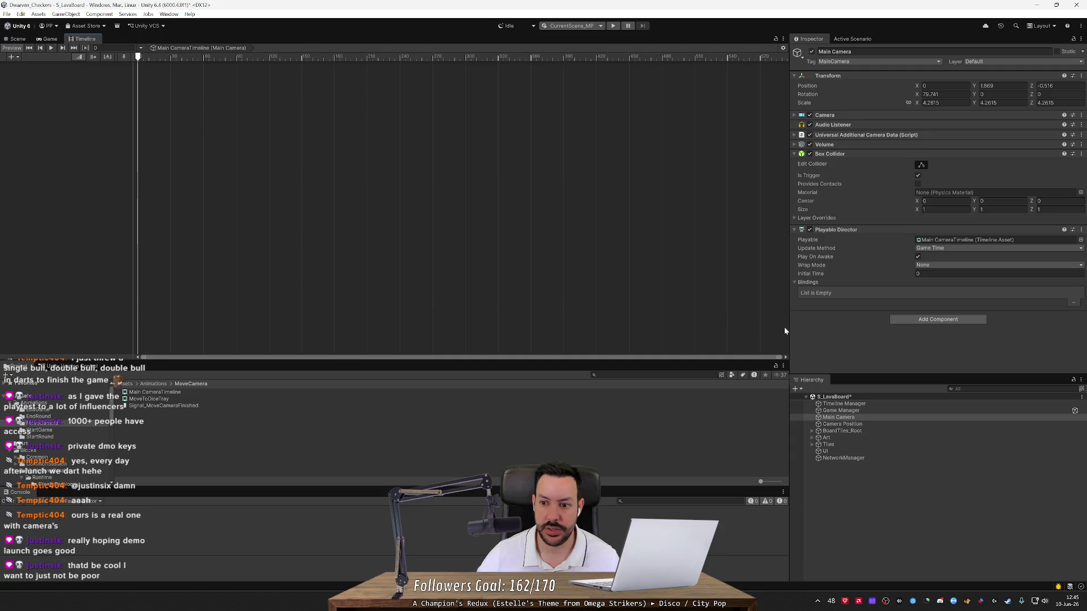
right_click(86, 103)
click(91, 114)
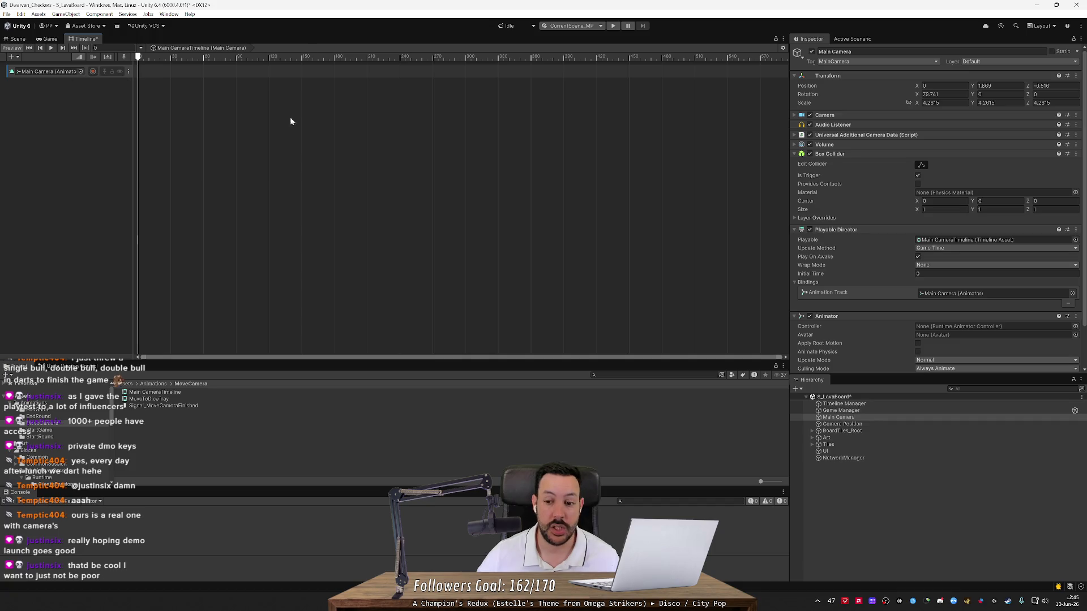
scroll(870, 281, down, 3)
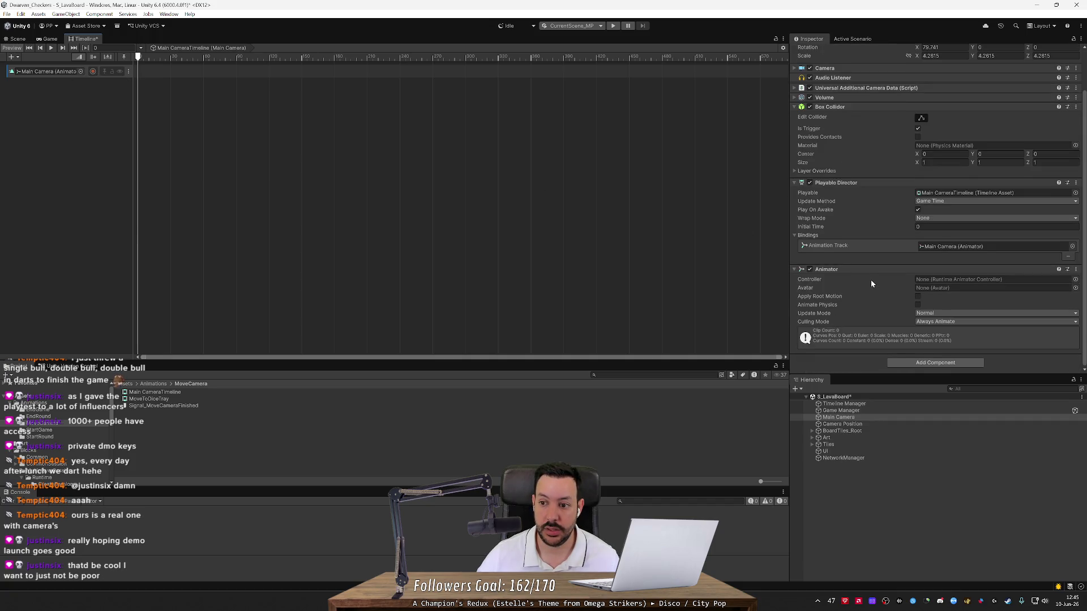
click(125, 73)
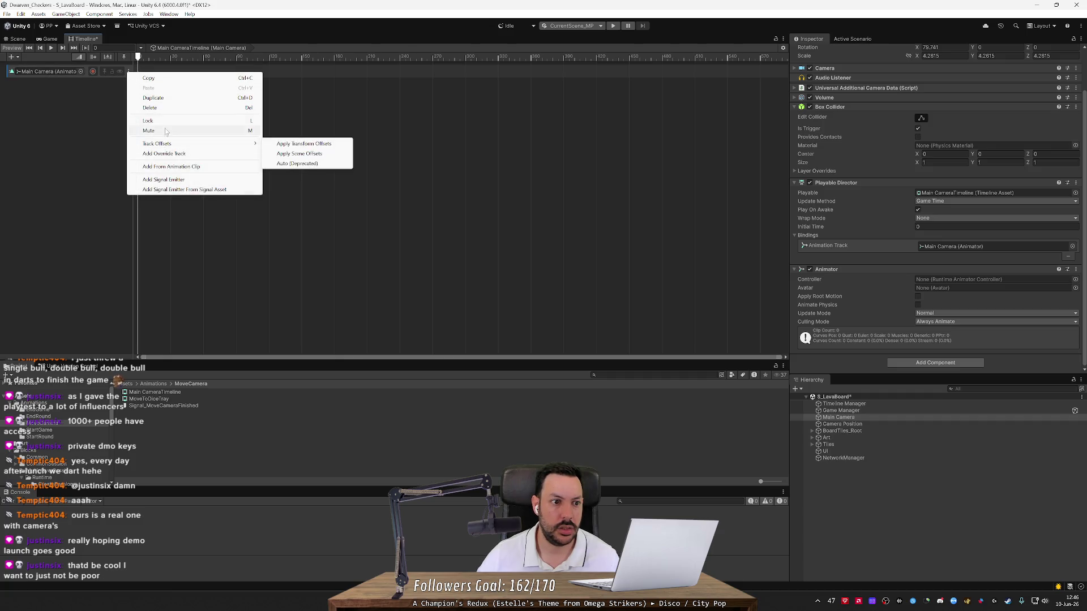
click(168, 108)
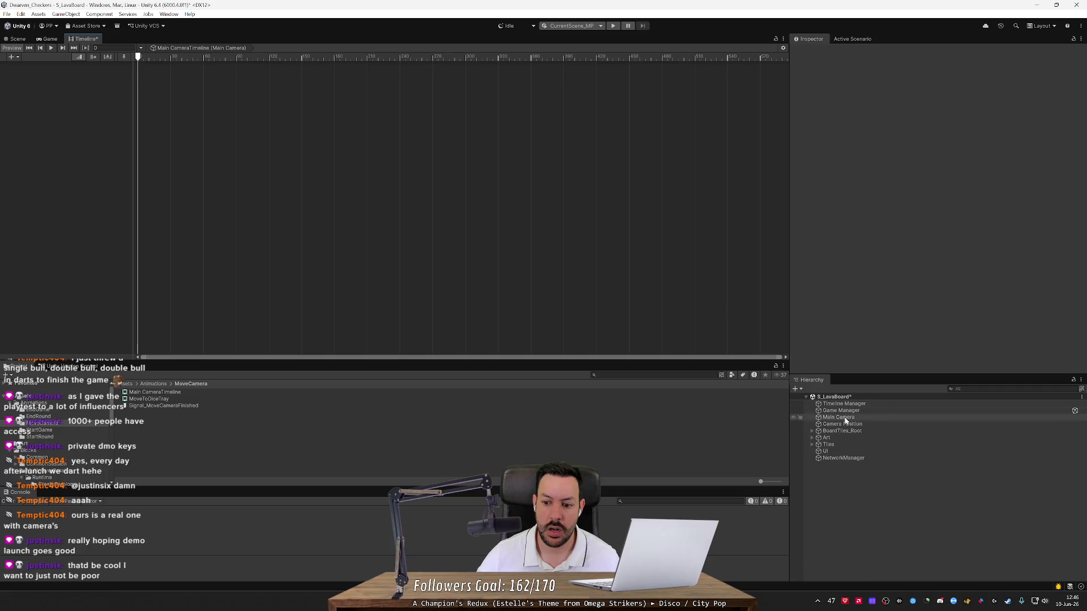
Step: Remove the Animator component from the Main Camera again
click(841, 417)
scroll(946, 315, down, 2)
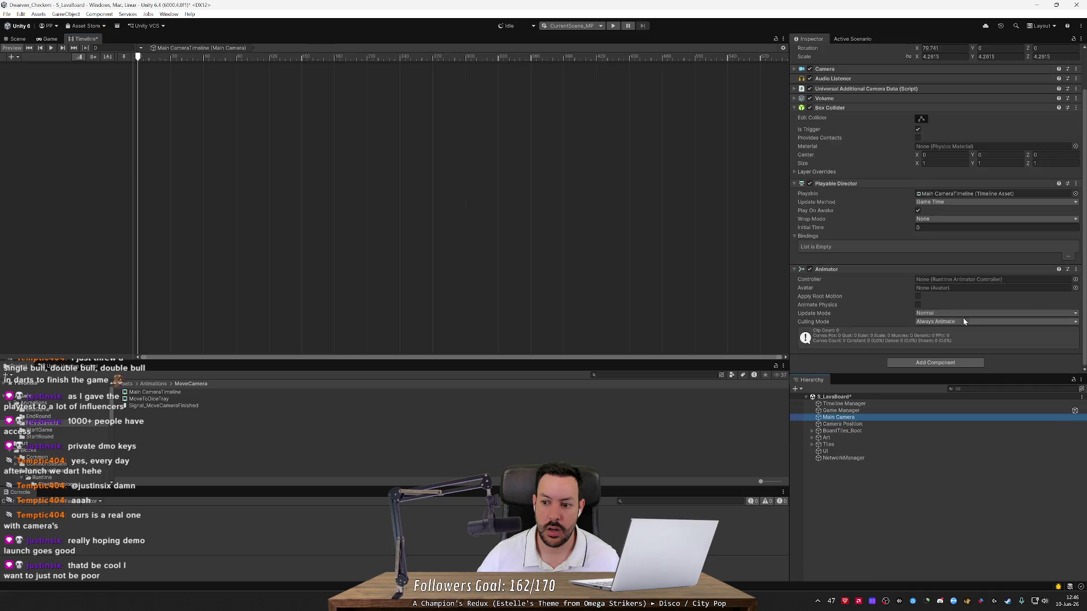
click(1075, 269)
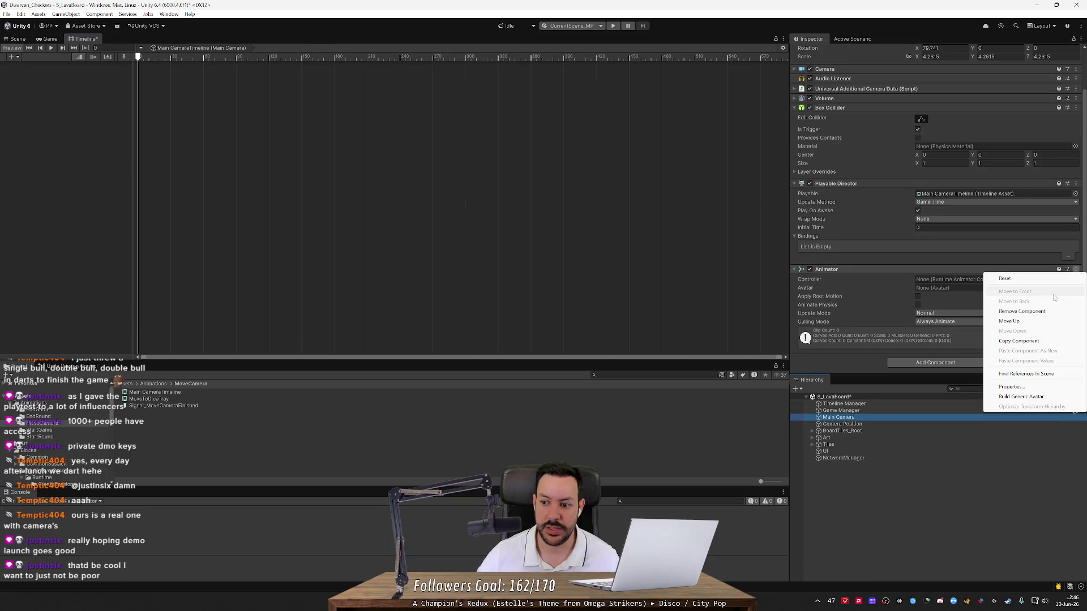
click(1020, 311)
Step: Re-add the Main Camera Animation Track, then close the Timeline window, discarding changes
right_click(80, 112)
click(108, 128)
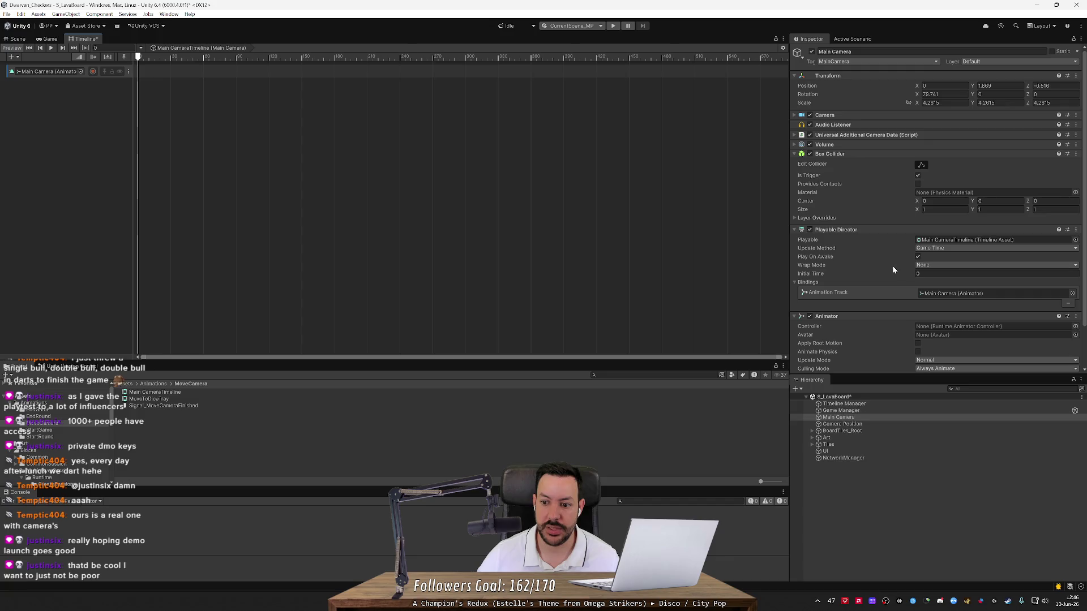
scroll(892, 266, down, 2)
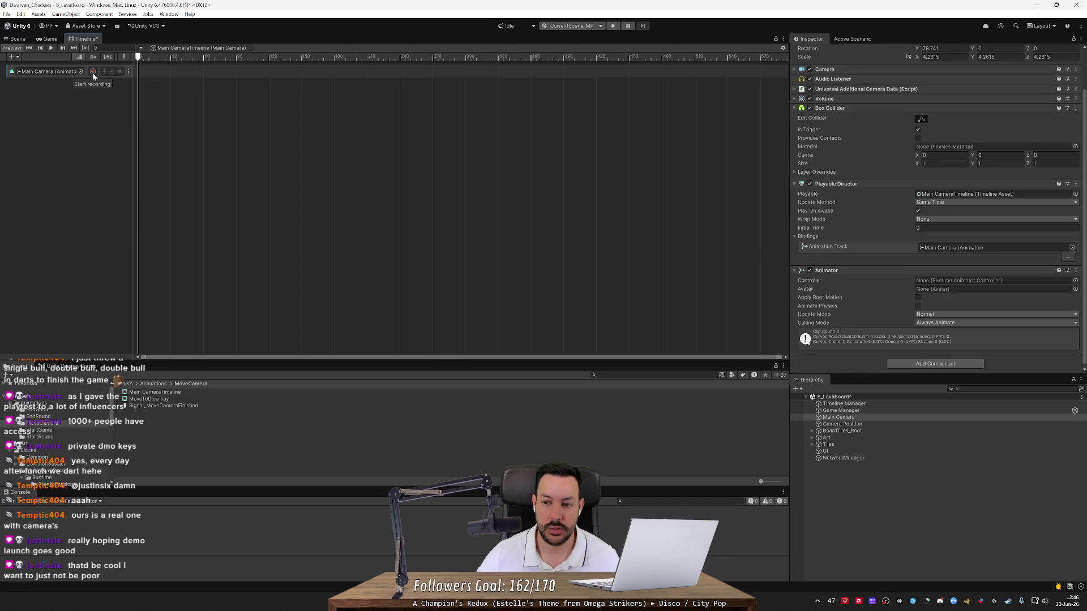
click(1079, 188)
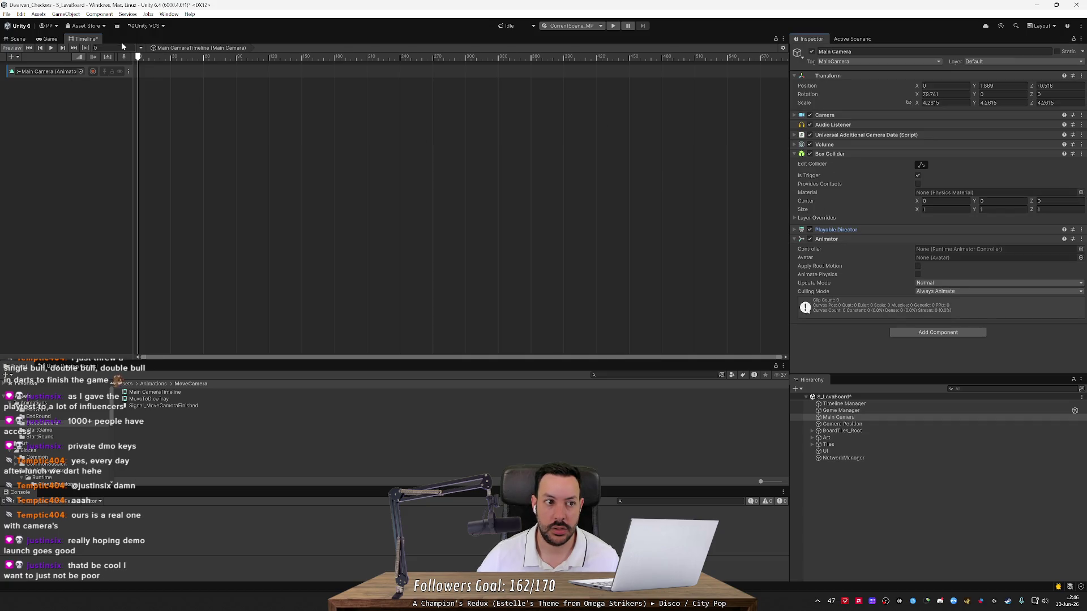
click(100, 43)
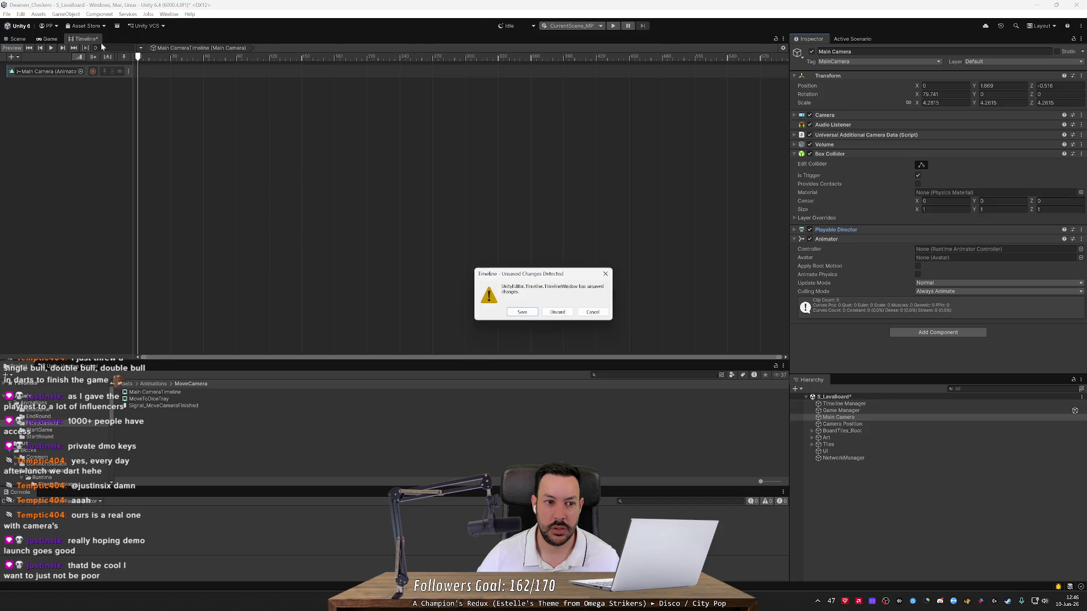
click(557, 312)
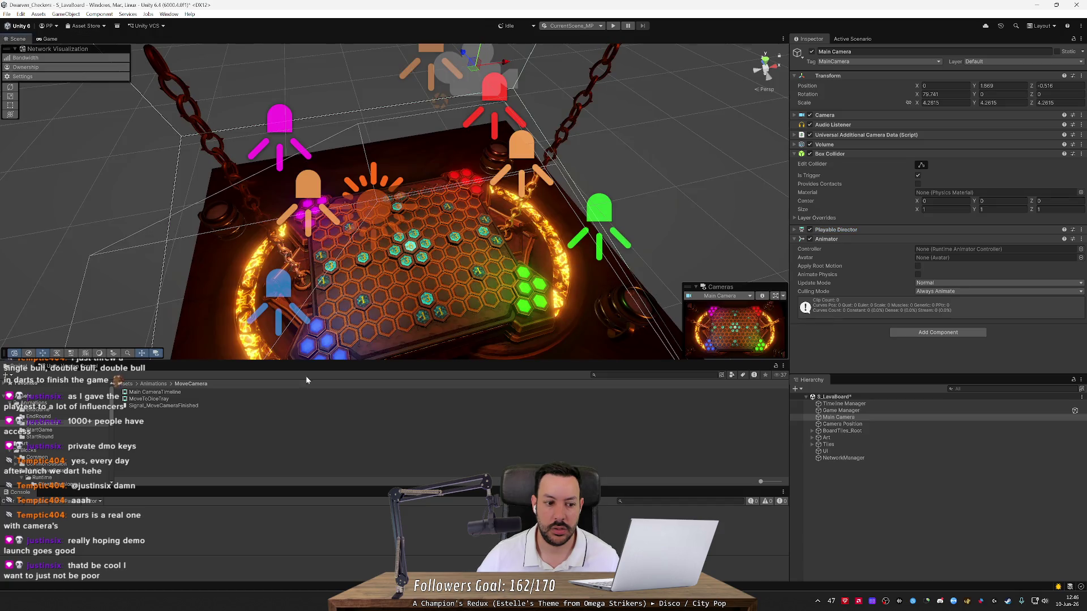
Step: Delete the Main CameraTimeline asset and remove the Animation Track from MoveToDiceTray
click(153, 392)
key(Delete)
key(Return)
double_click(168, 394)
click(67, 85)
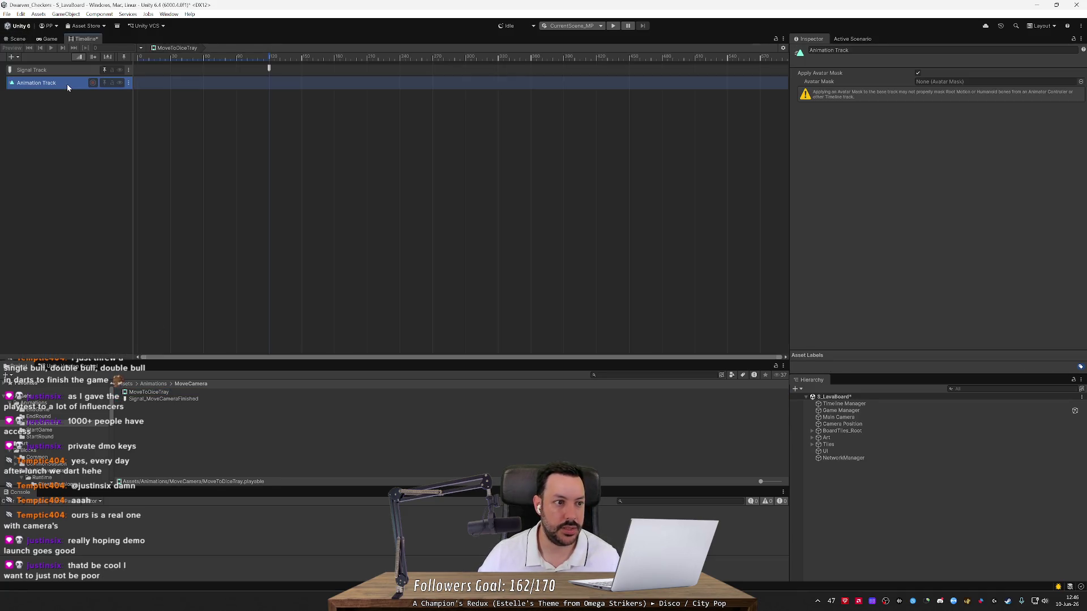
key(Delete)
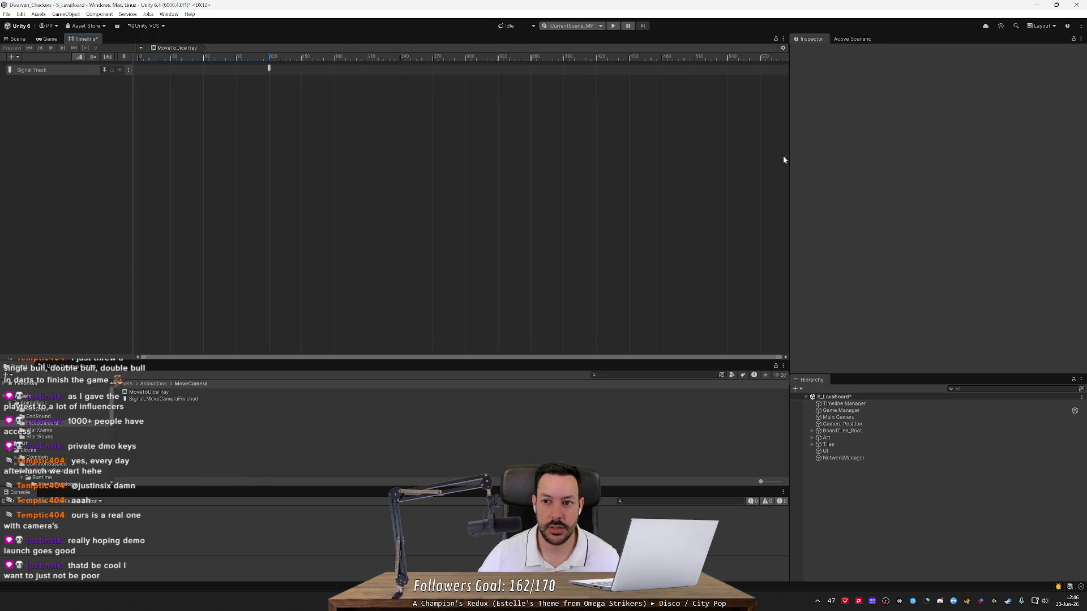
Step: Drag Camera Position into the MoveToDiceTray timeline as a new Animation Track
click(833, 418)
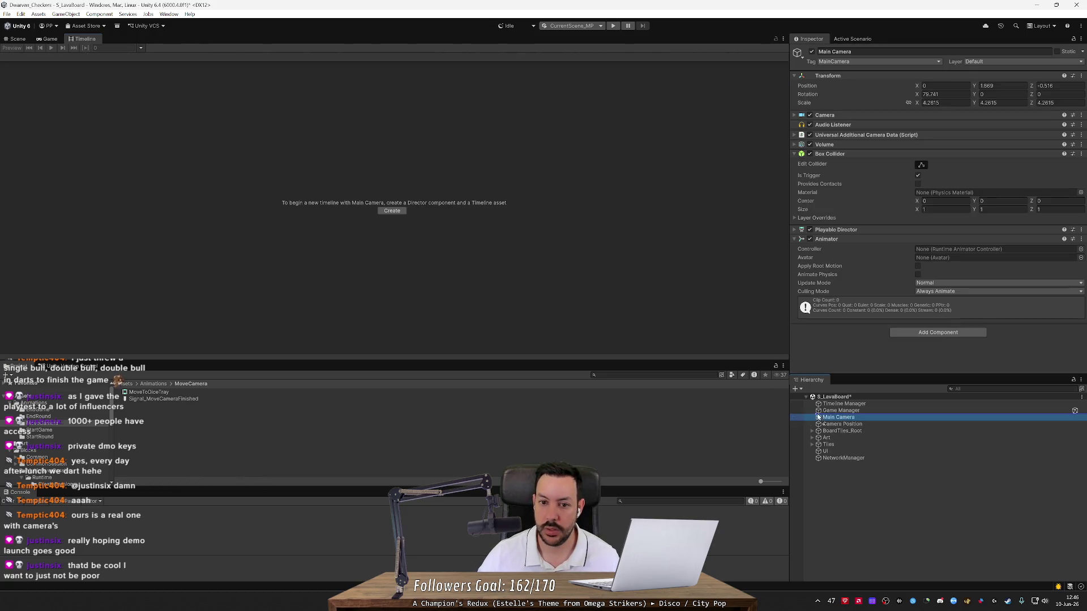
click(156, 396)
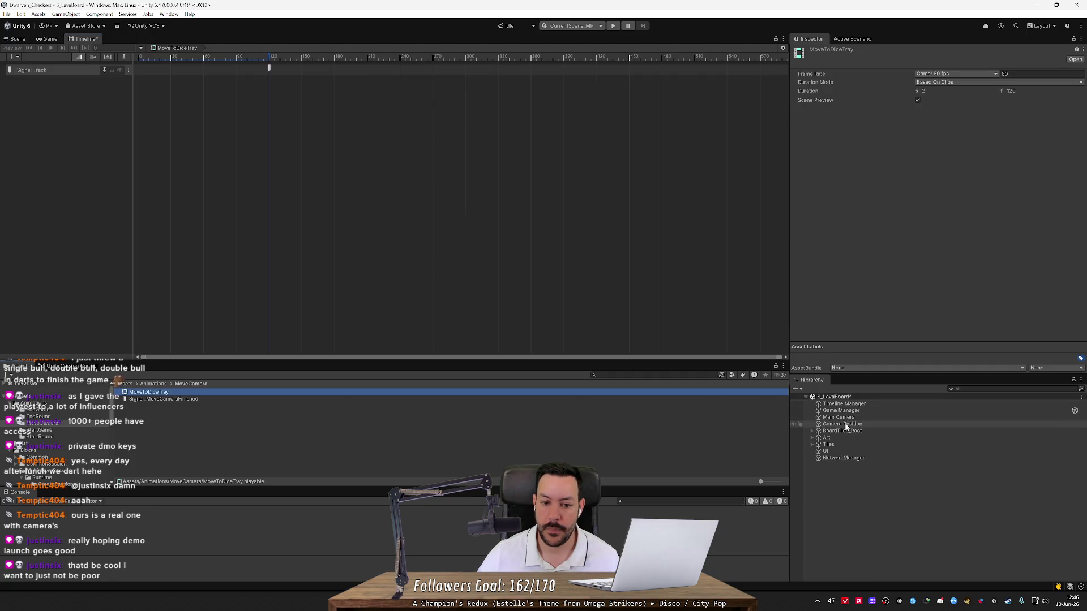
mouse_move(843, 425)
mouse_down()
mouse_move(459, 296)
mouse_move(66, 146)
mouse_up()
click(104, 158)
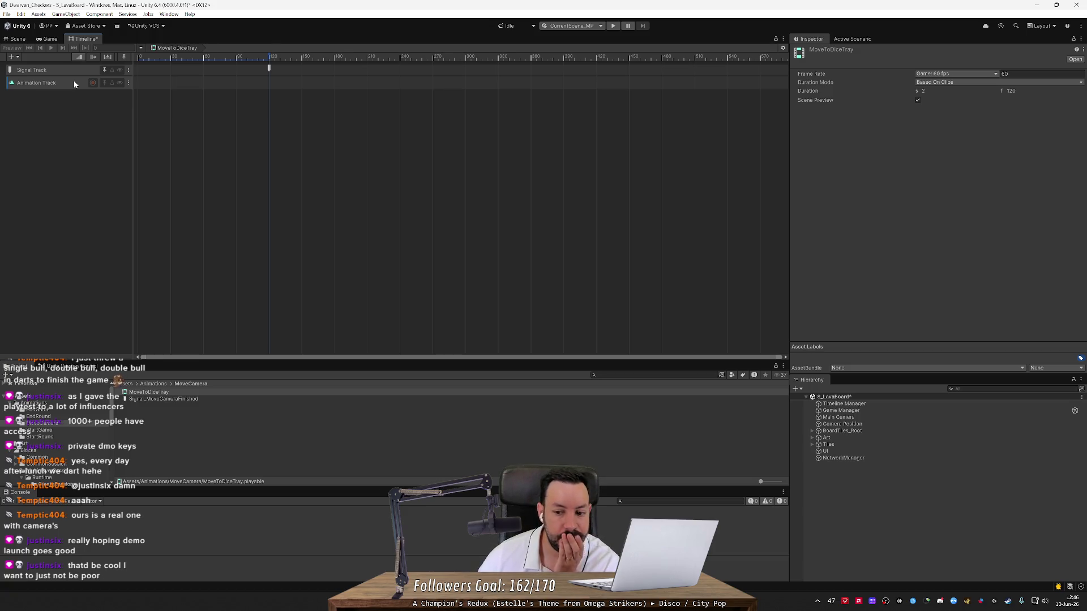
Step: Remove the Playable Director and Animator components from the Main Camera
click(839, 418)
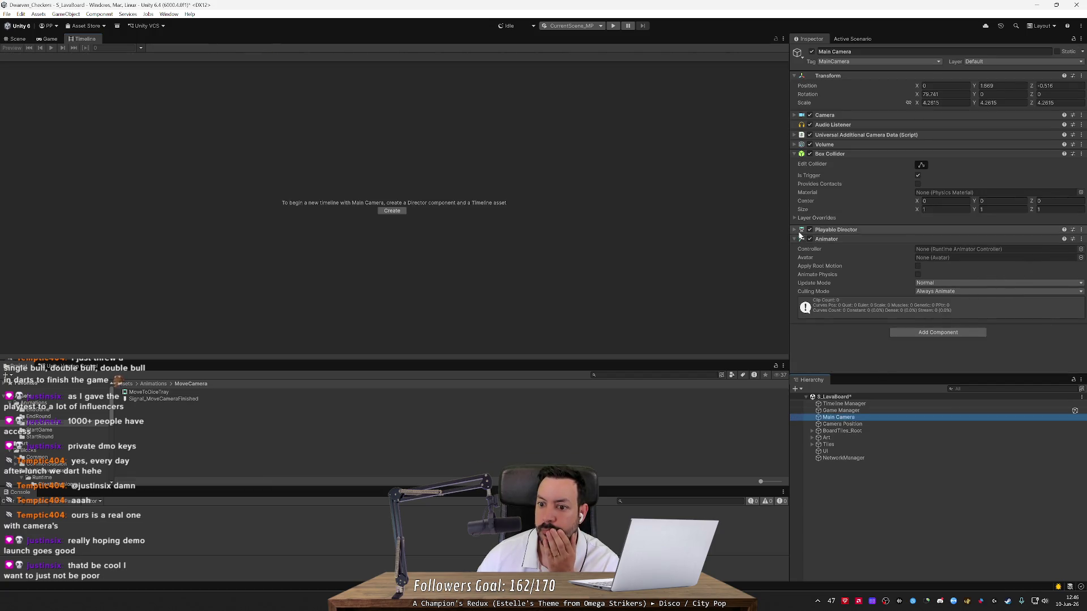
click(886, 230)
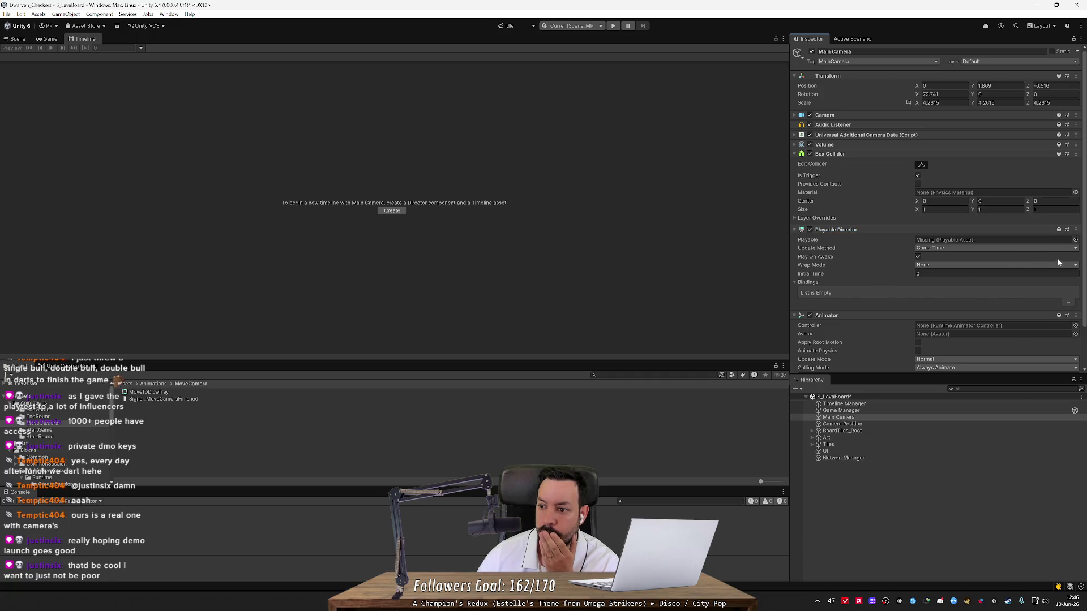
scroll(940, 300, down, 2)
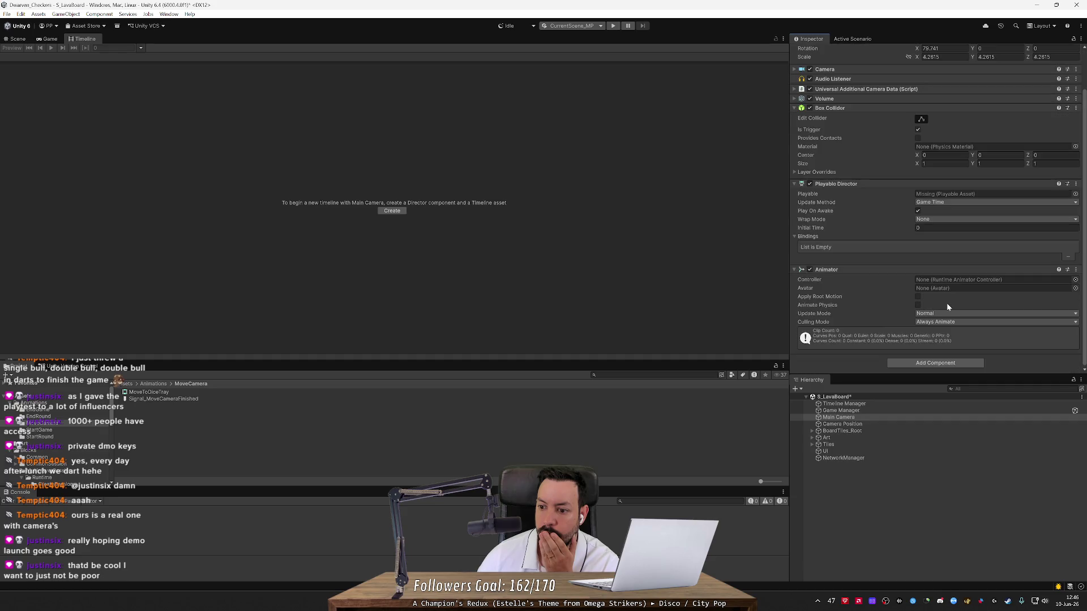
click(1076, 184)
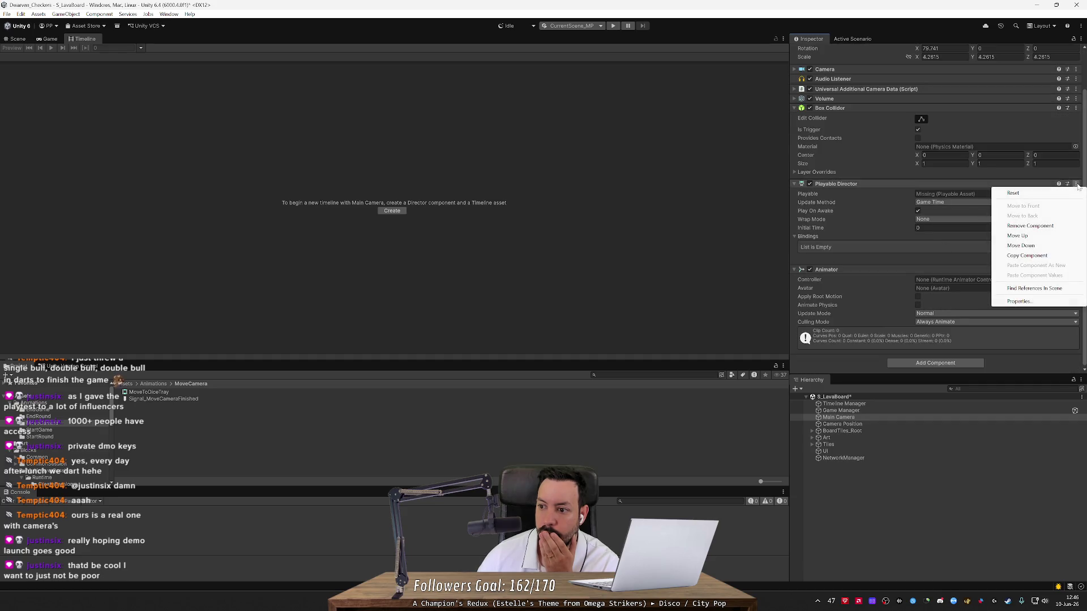
click(1036, 226)
click(1081, 230)
click(1047, 272)
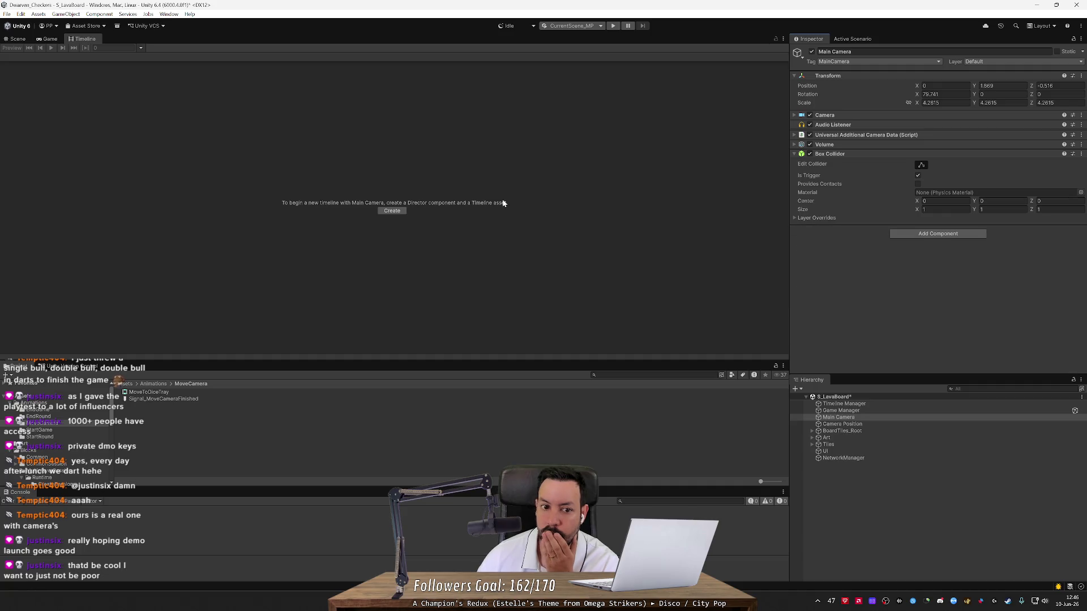
click(854, 418)
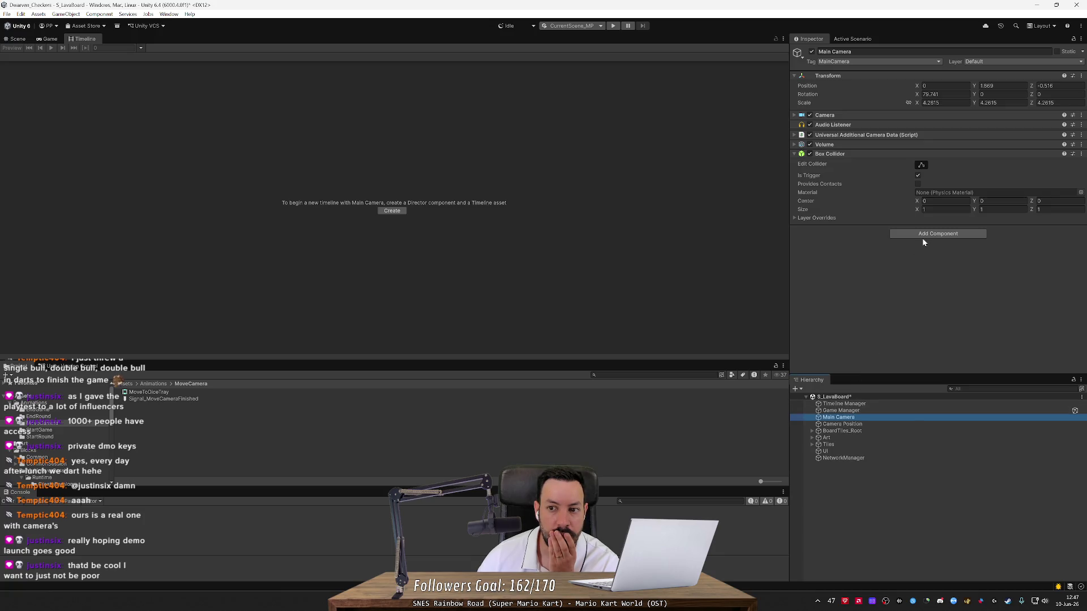
Step: Create the camera's timeline as MoveToDiceTray.playable, confirming replacement of the existing file
click(392, 211)
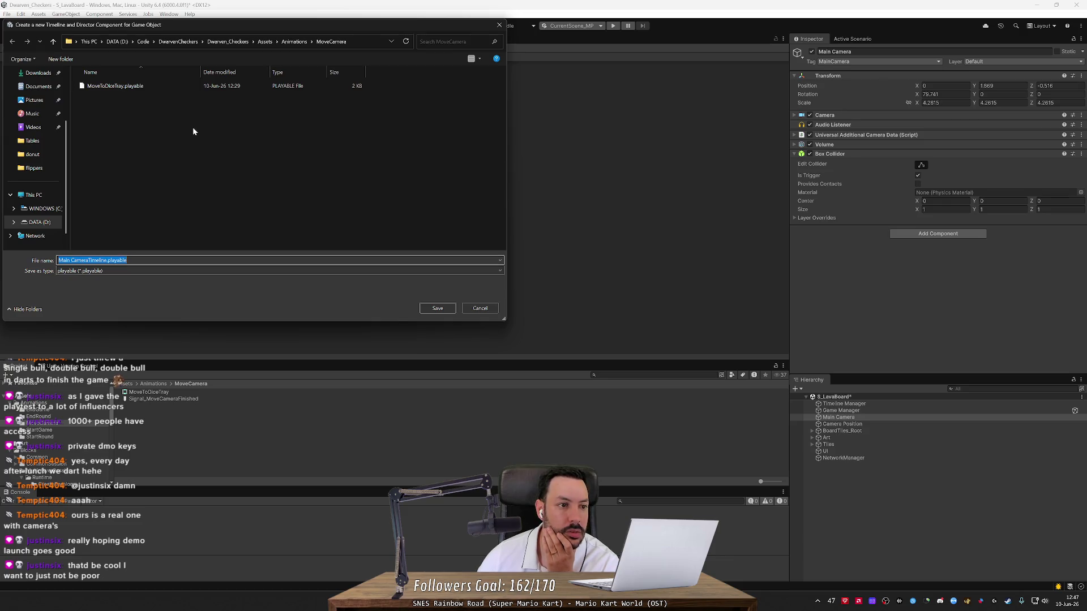
click(190, 87)
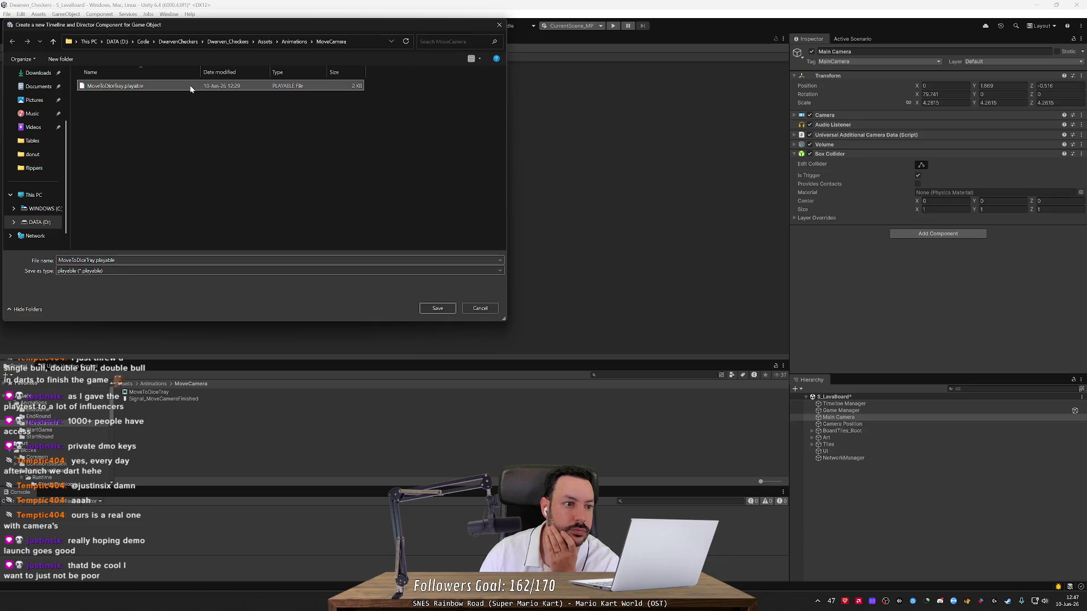
key(Delete)
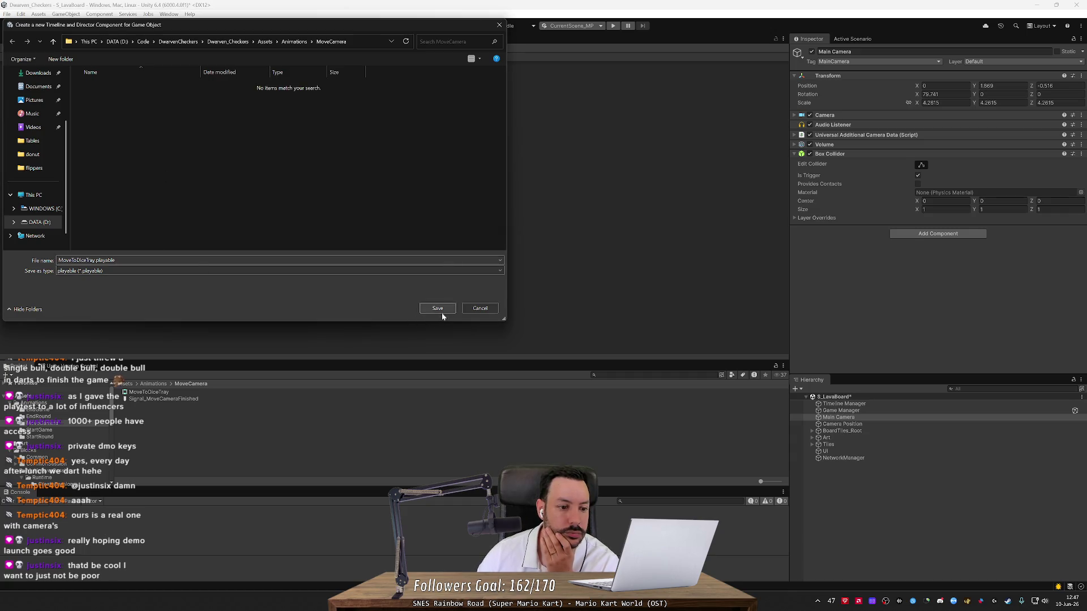
click(438, 308)
click(563, 301)
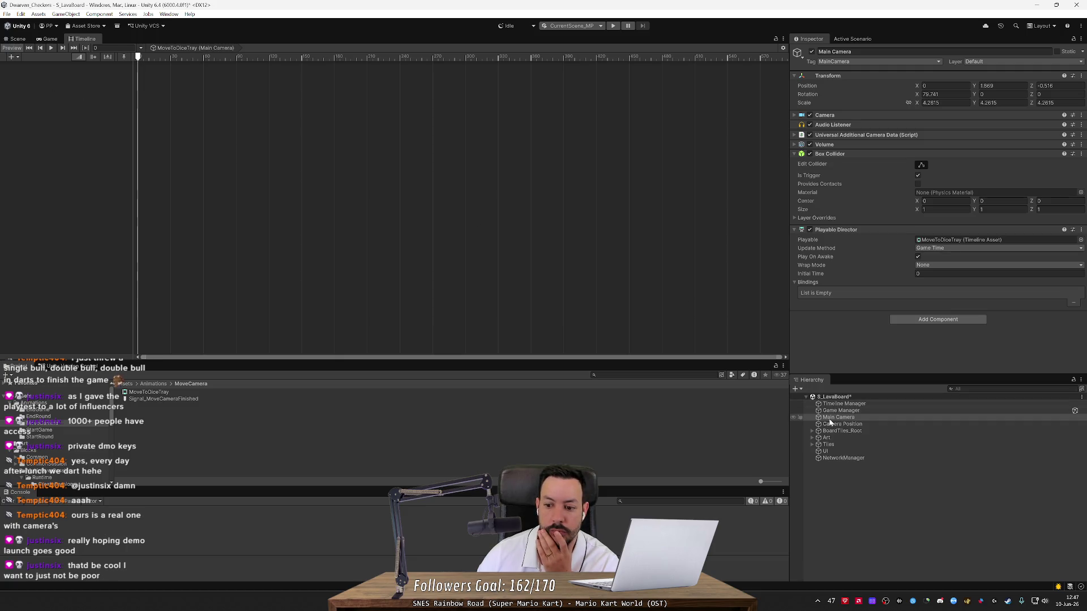
Step: Add a Main Camera Animation Track and a Signal Track with a Signal_MoveCameraFinished emitter at 120
right_click(69, 137)
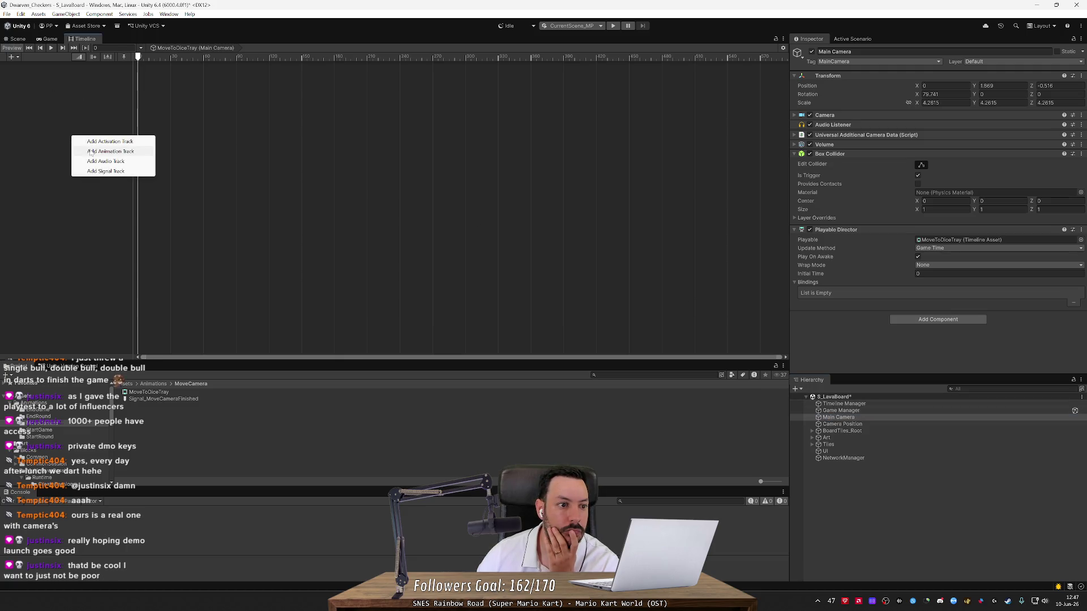
click(90, 151)
click(11, 56)
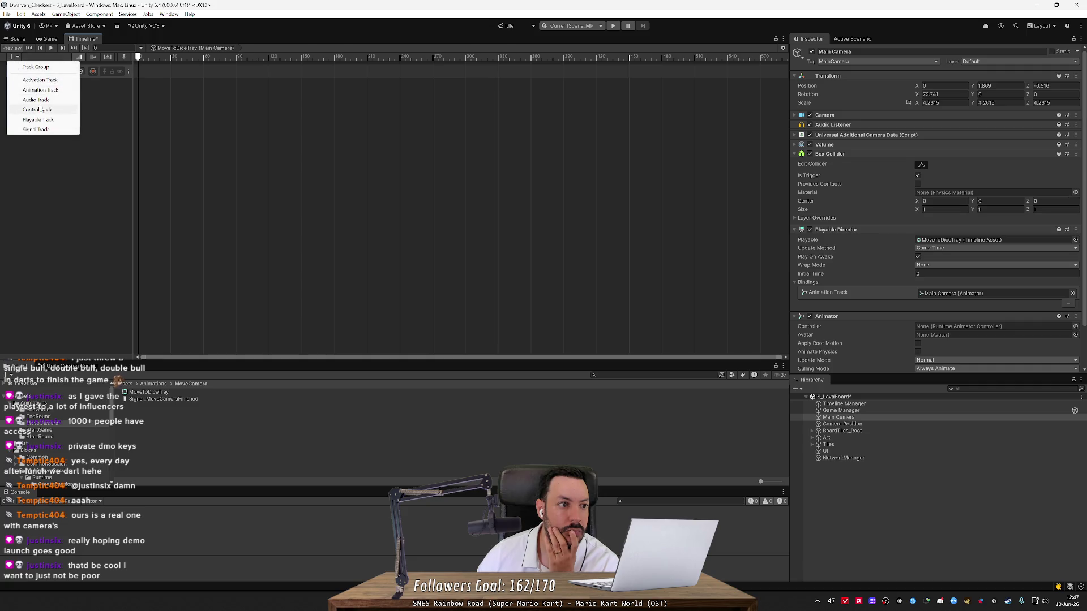
click(13, 130)
mouse_move(163, 399)
mouse_down()
mouse_move(294, 85)
mouse_move(309, 90)
mouse_move(235, 91)
mouse_move(268, 97)
mouse_up()
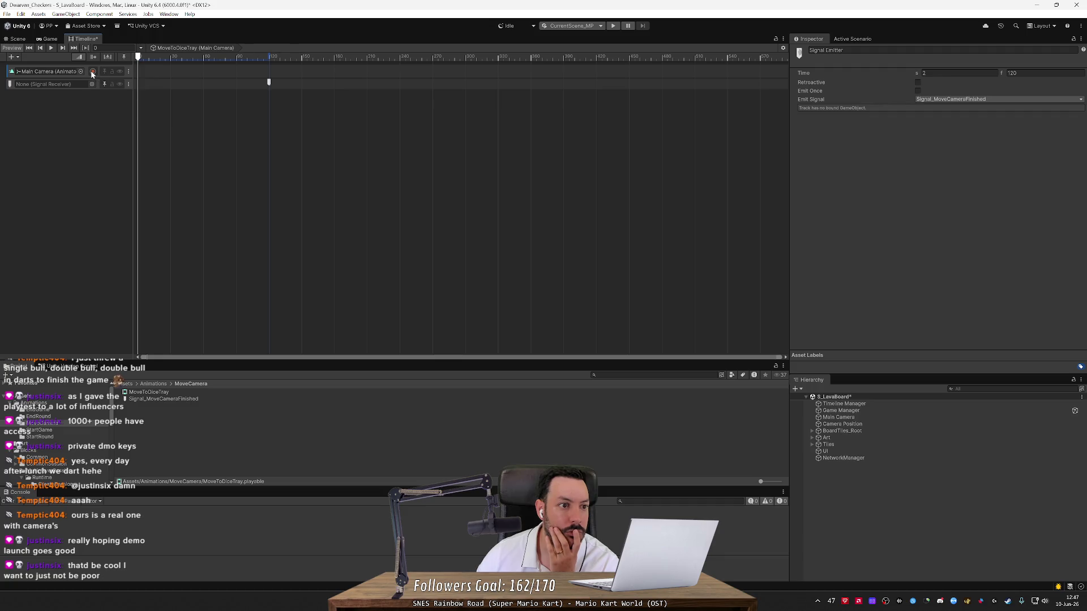
Step: Select the camera Animation Track and toggle its recording on and off
click(129, 71)
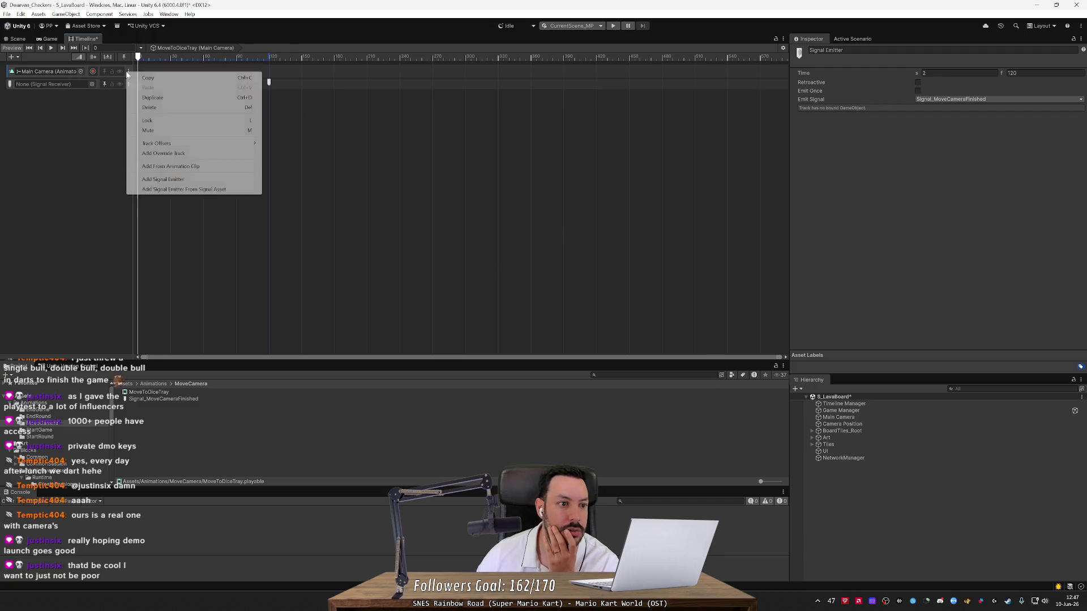
click(66, 102)
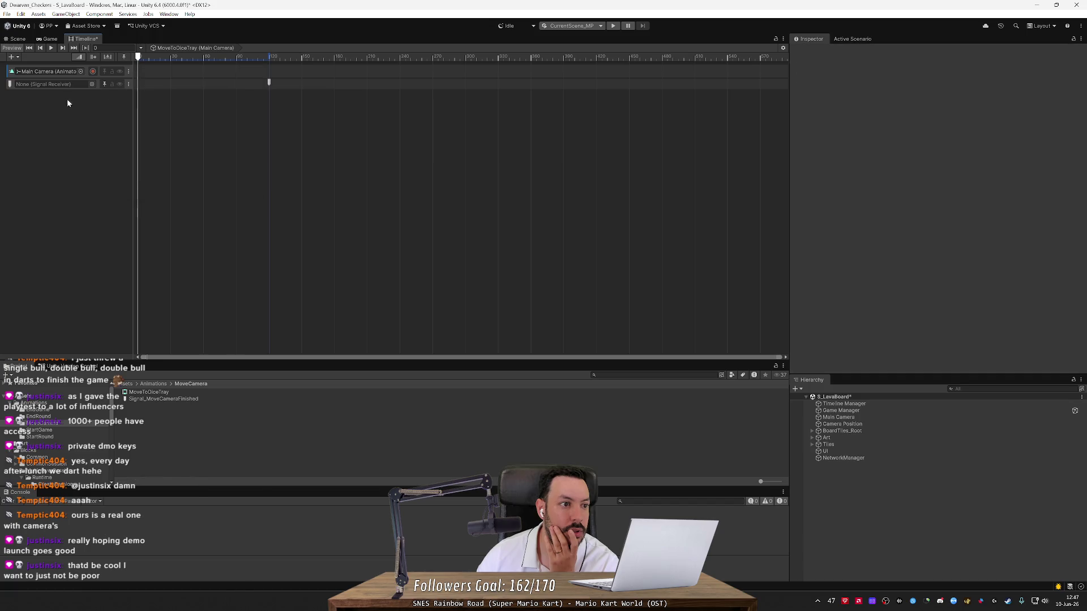
click(7, 72)
click(93, 72)
click(93, 72)
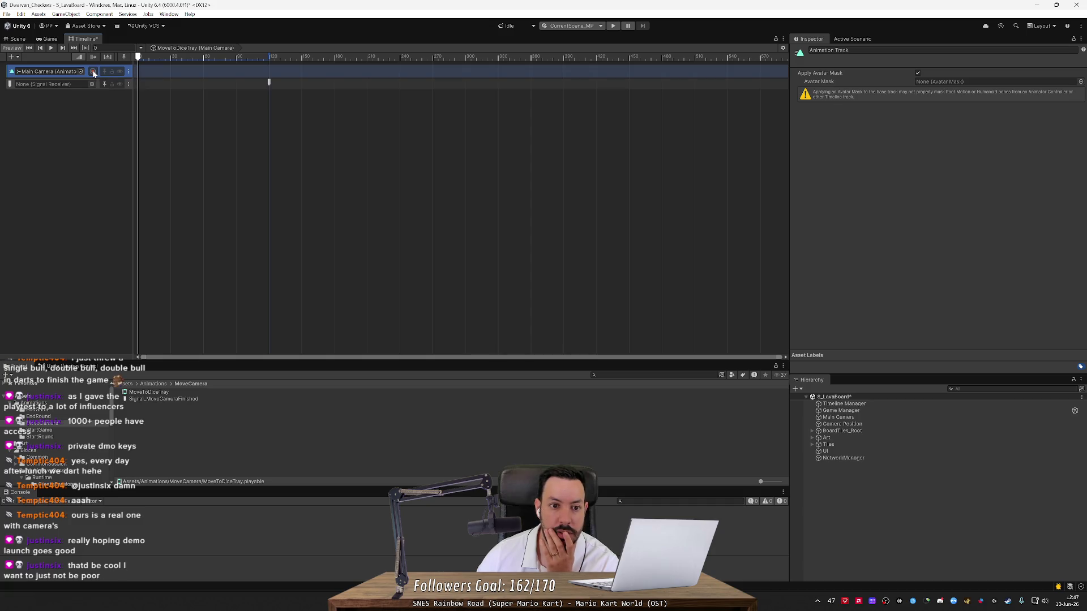
click(128, 72)
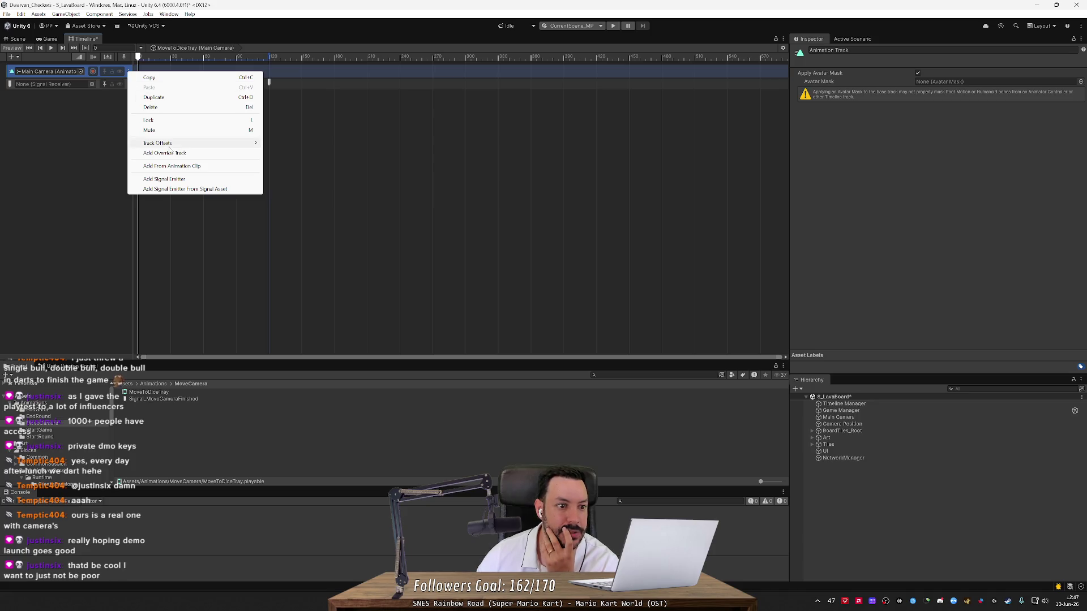
Step: Select Camera Position, skim the Timeline docs in the browser, and start creating its timeline
click(840, 424)
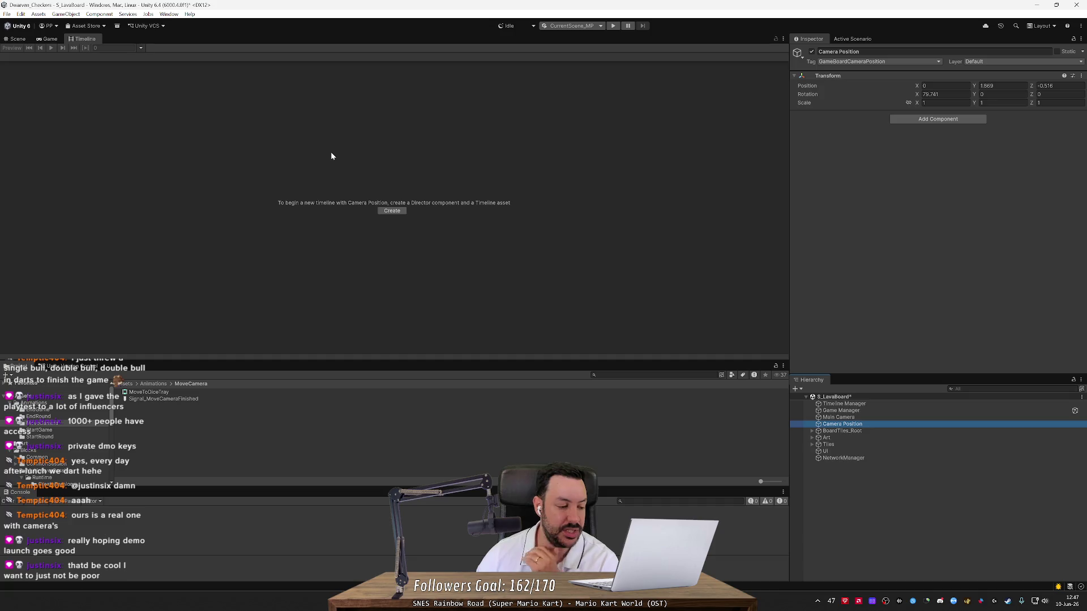
key(alt+Tab)
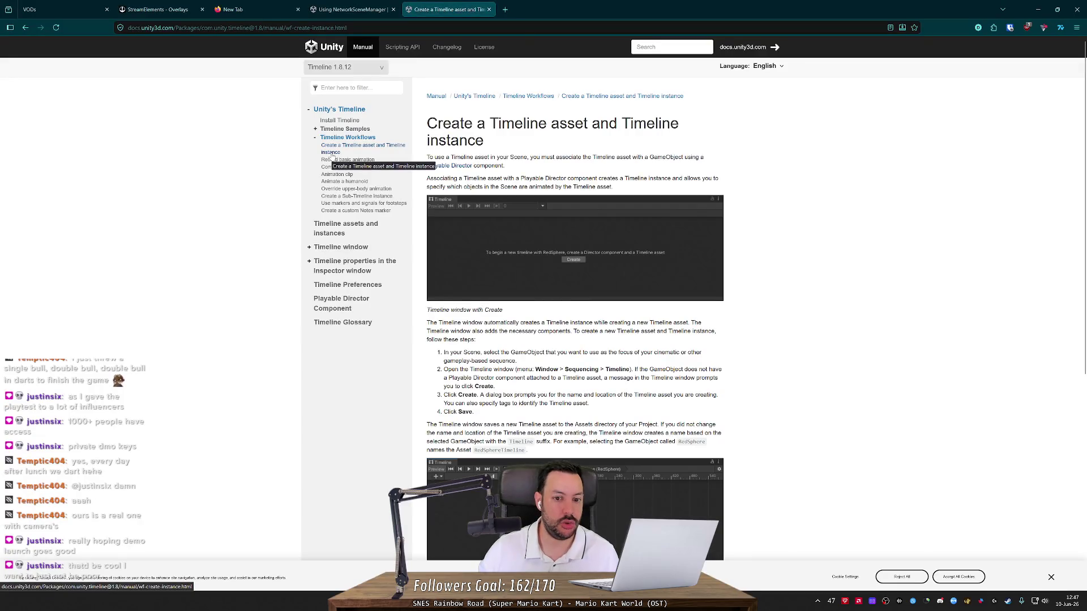
scroll(332, 155, down, 1)
key(alt+Tab)
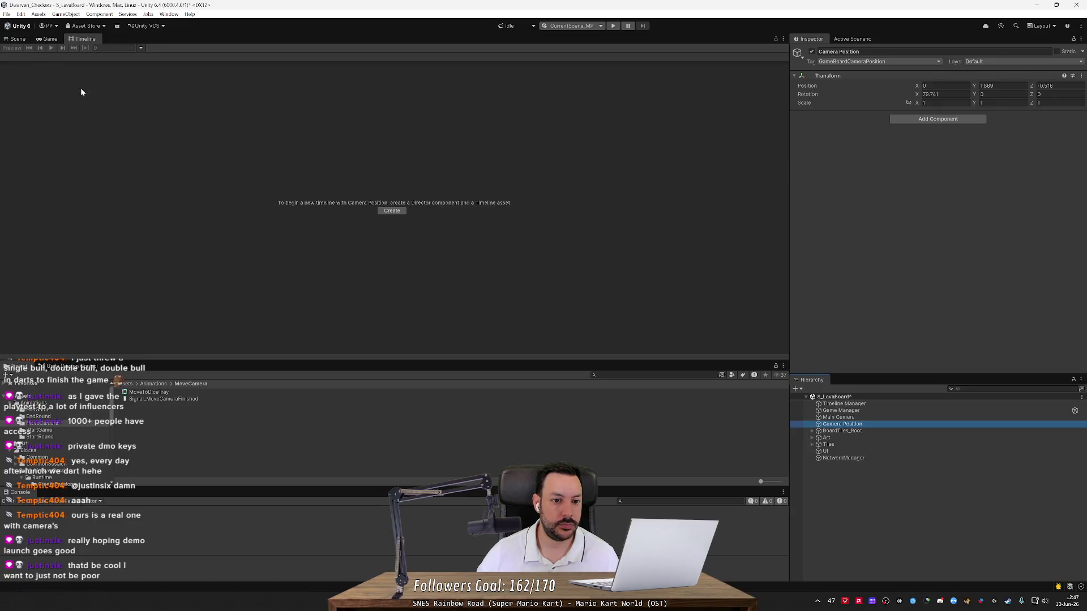
click(391, 211)
Step: Cancel the new timeline and add a Playable Track to the MoveToDiceTray timeline
click(480, 305)
click(200, 391)
right_click(46, 144)
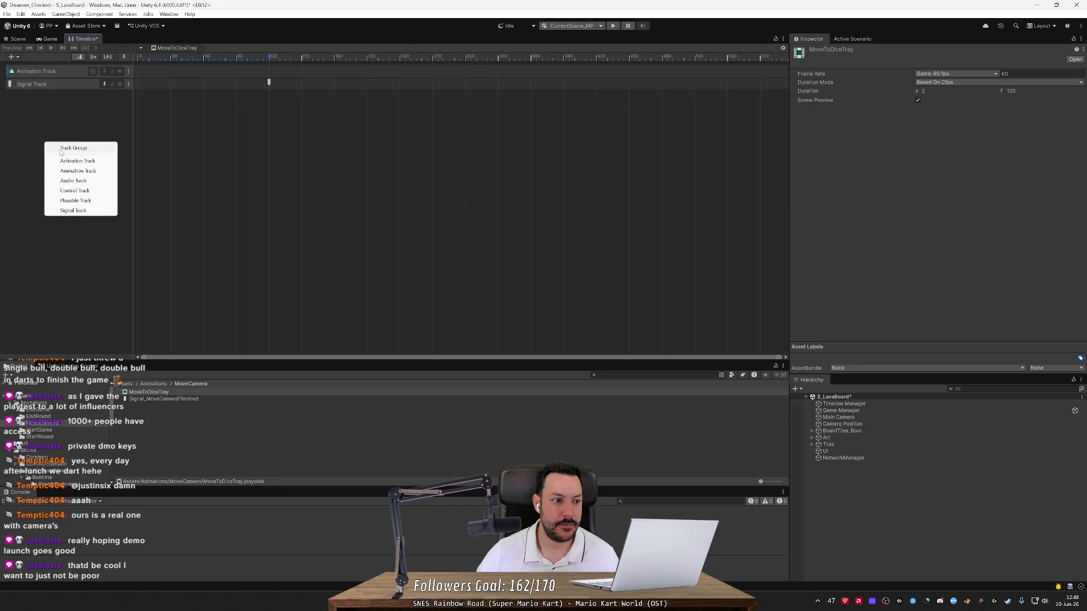
click(93, 201)
Step: Compare the Playable and Signal Track selections, then open a new browser tab
click(46, 110)
click(55, 97)
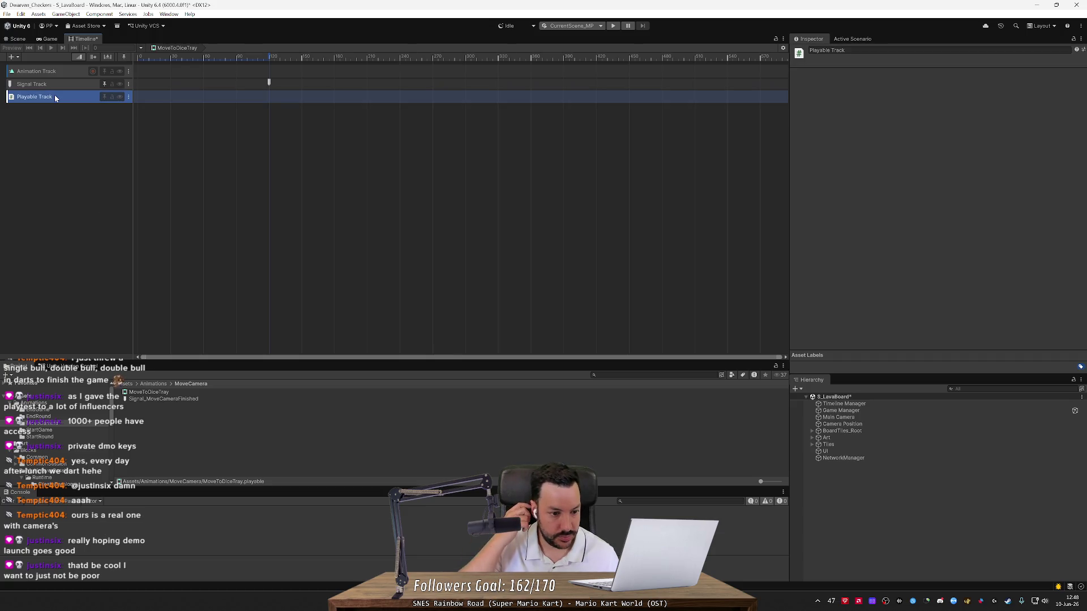
click(63, 84)
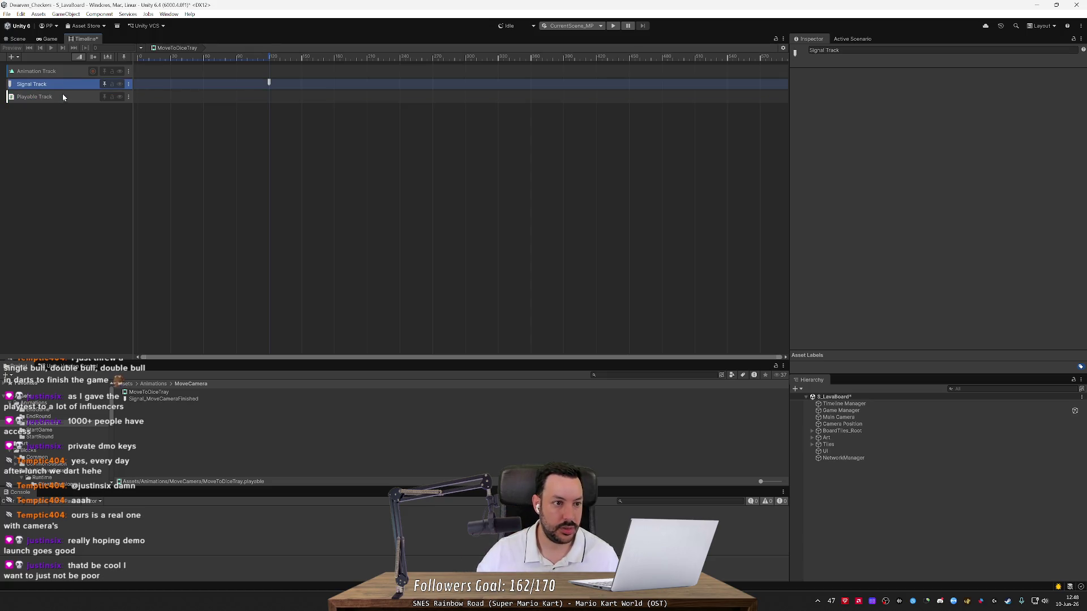
click(63, 96)
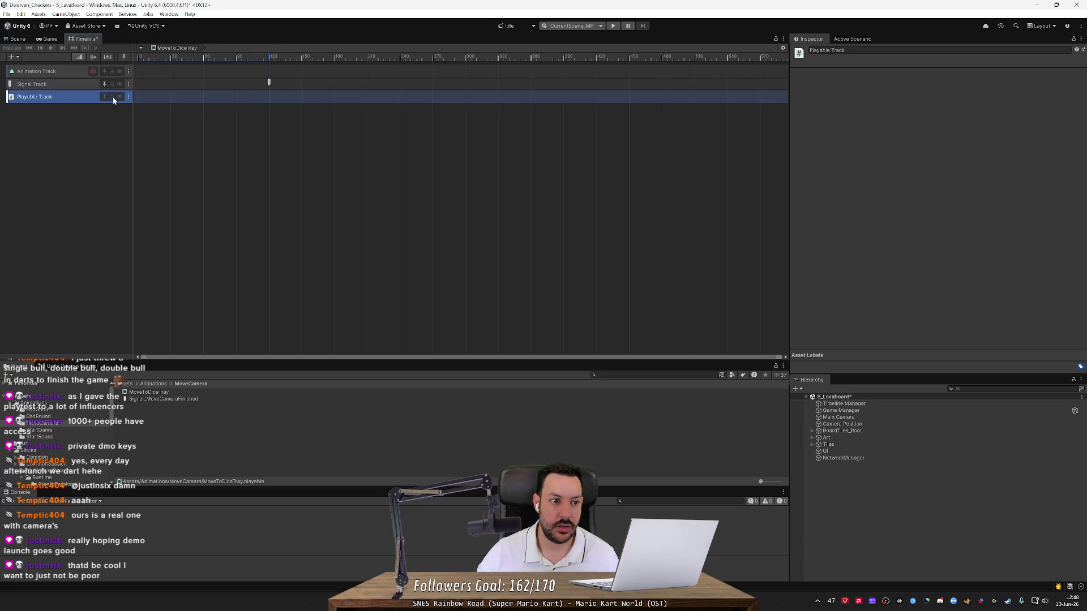
key(alt+Tab)
click(509, 12)
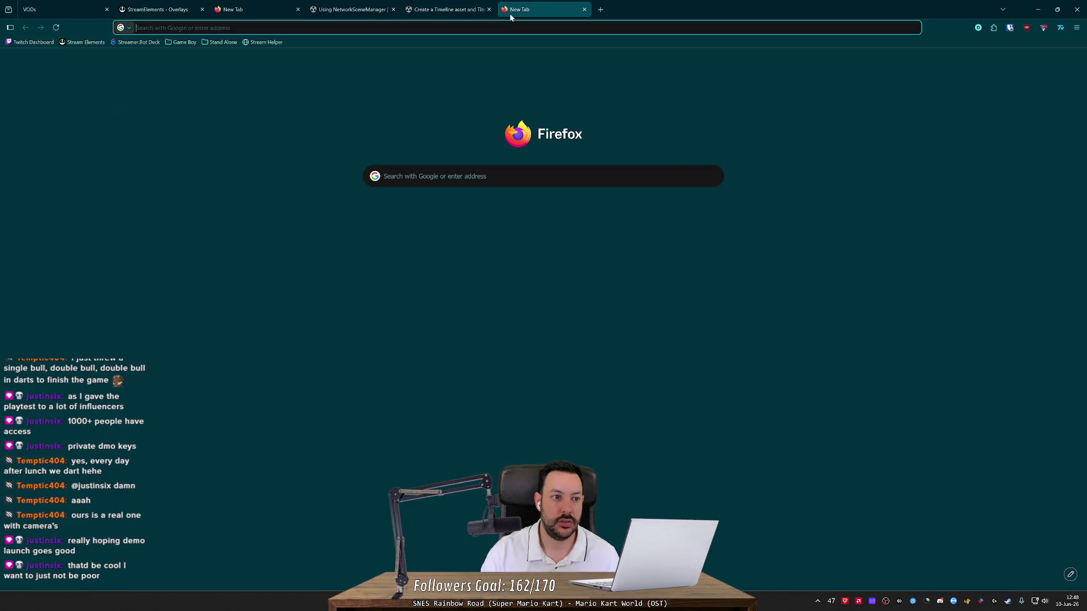
Step: Web-search 'playable track' and open the Unity PlayableTrack docs in the current version
text(playable track)
key(Escape)
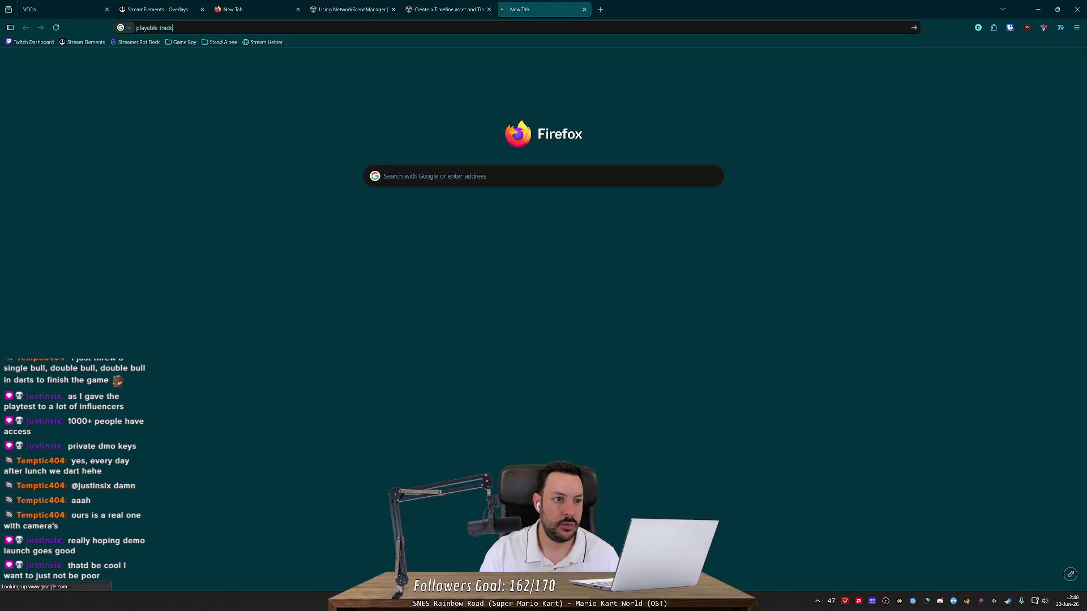
key(Return)
click(212, 310)
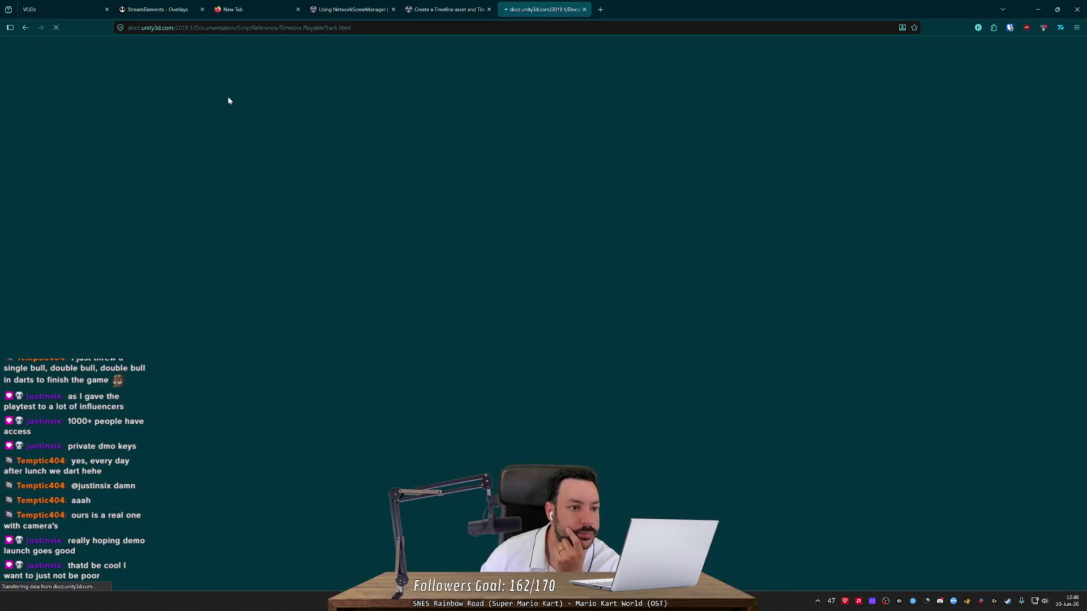
click(187, 70)
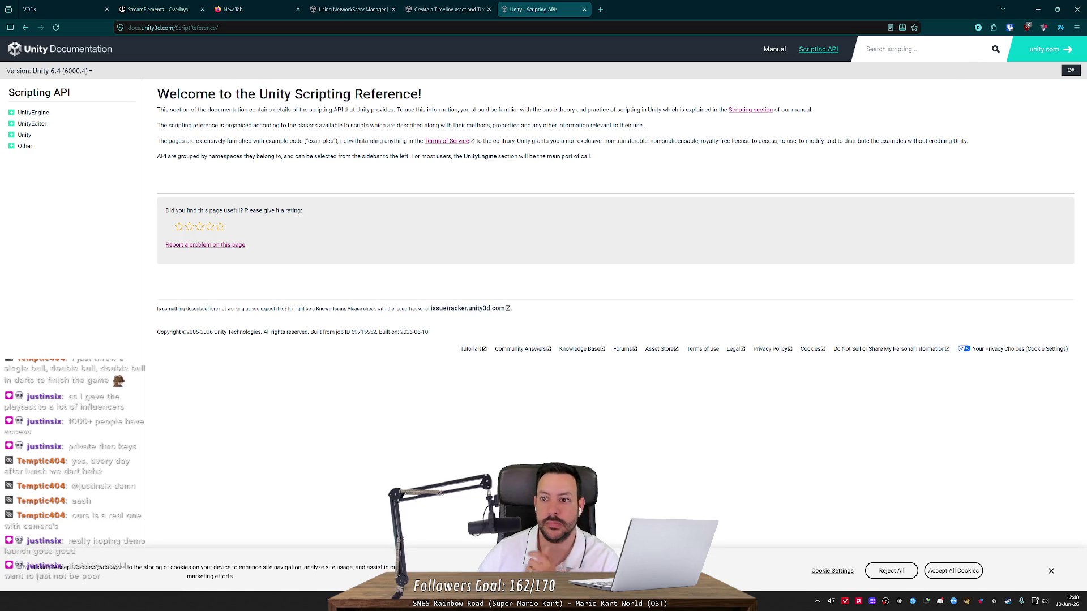
Step: Search the Scripting API for playable track and find track matches in the results
text(p)
text(layable track)
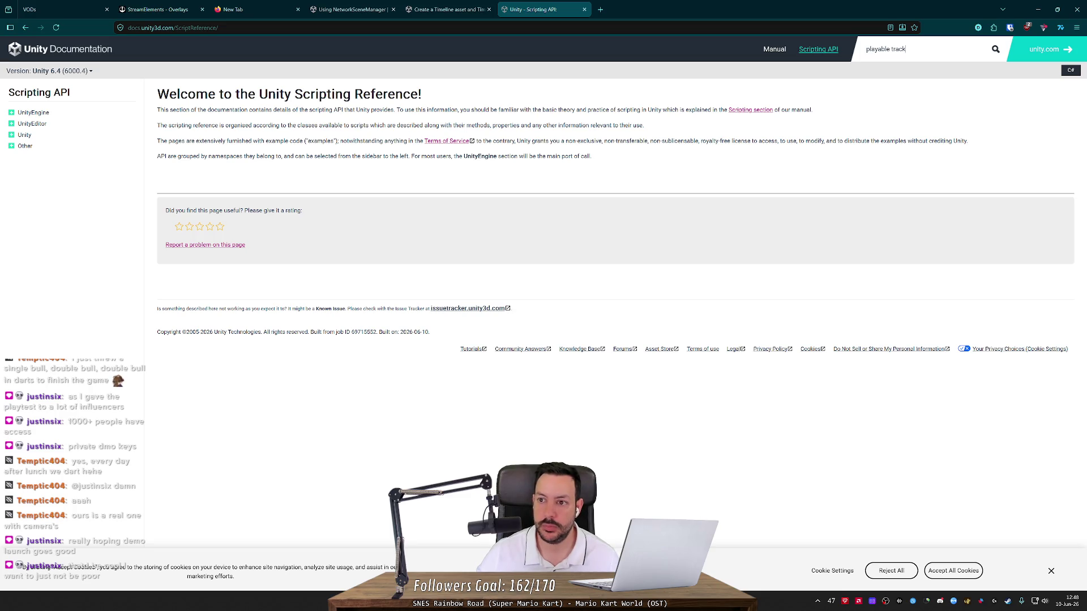
key(Return)
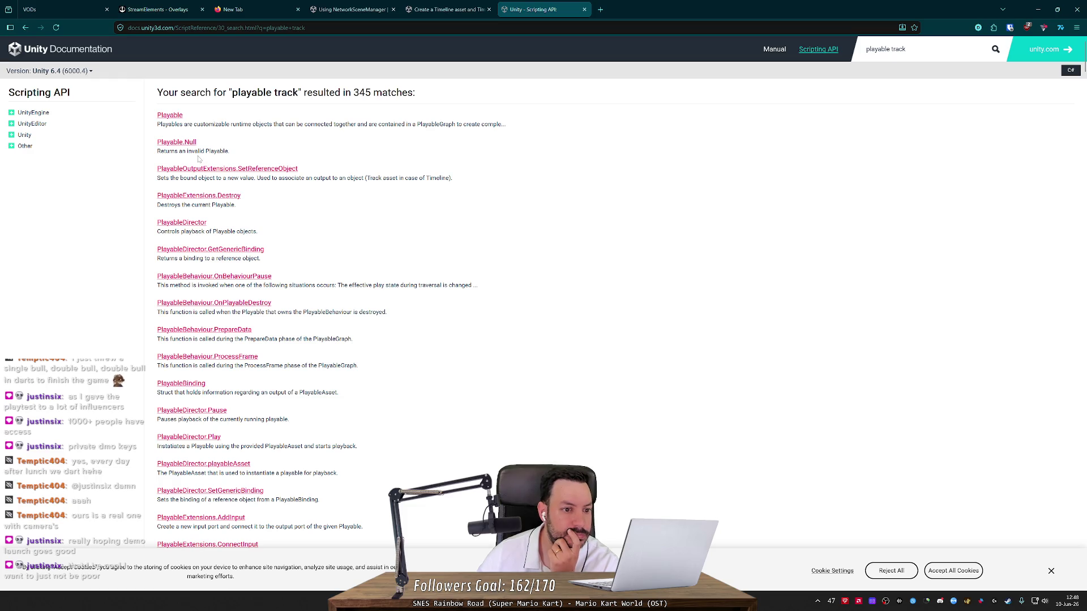
scroll(251, 224, down, 15)
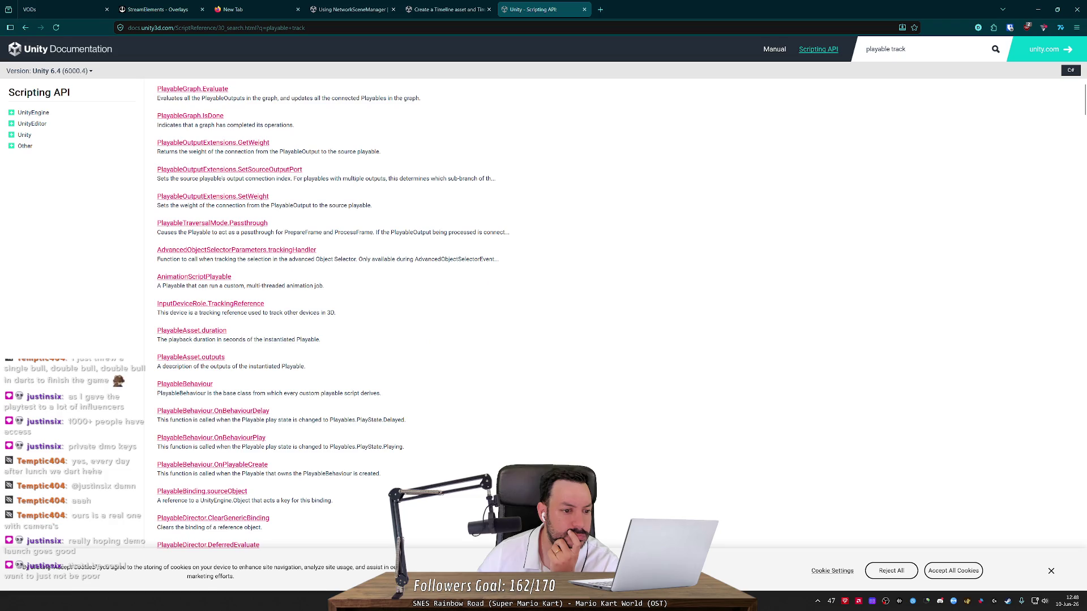
key(ctrl+f)
text(playablet)
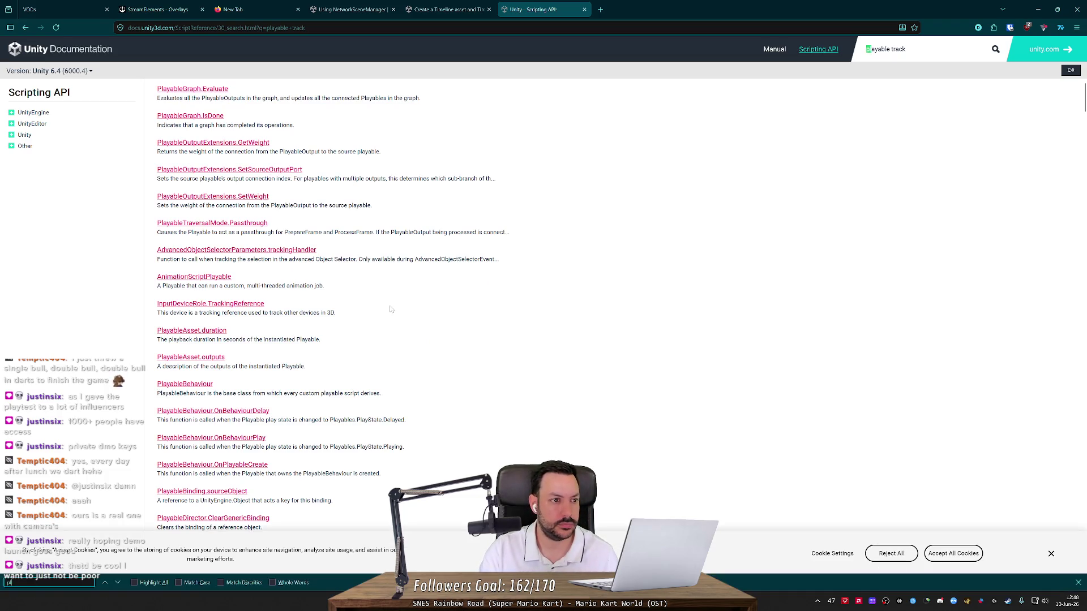
key(ctrl+a)
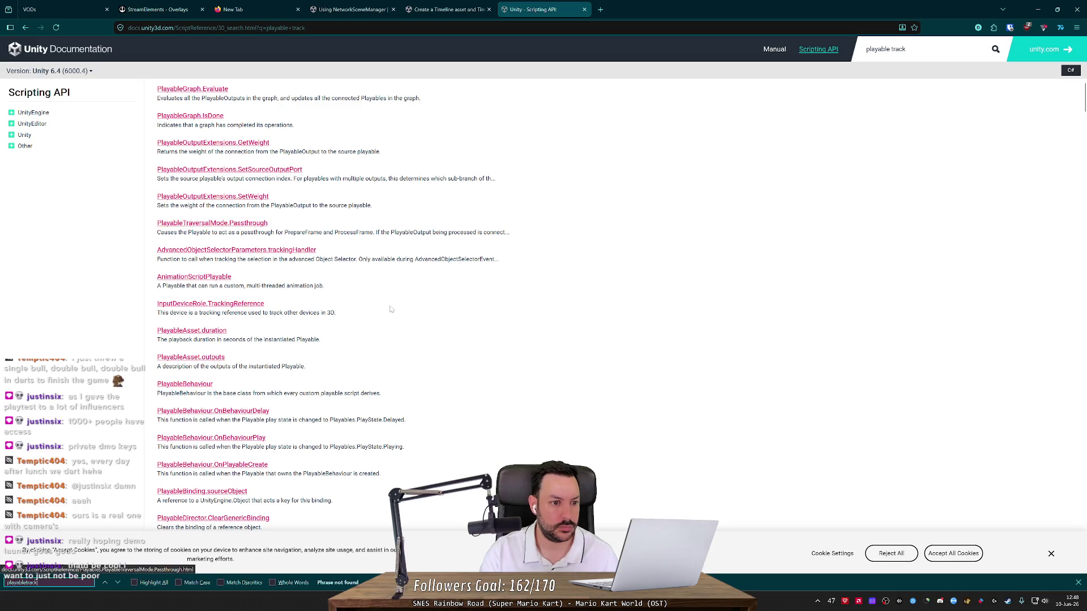
text(tracj)
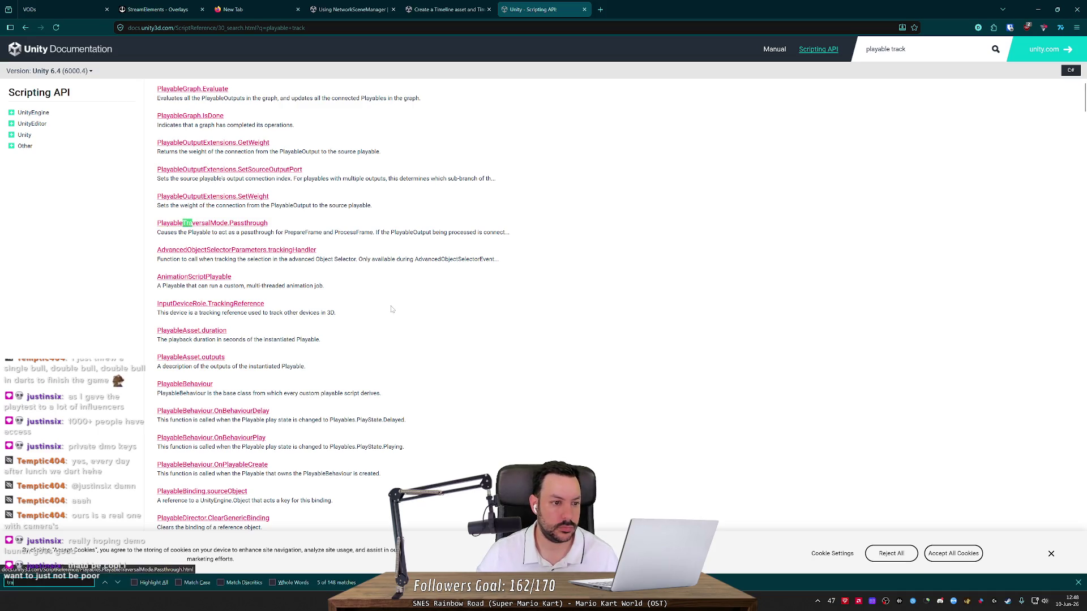
middle_click(437, 312)
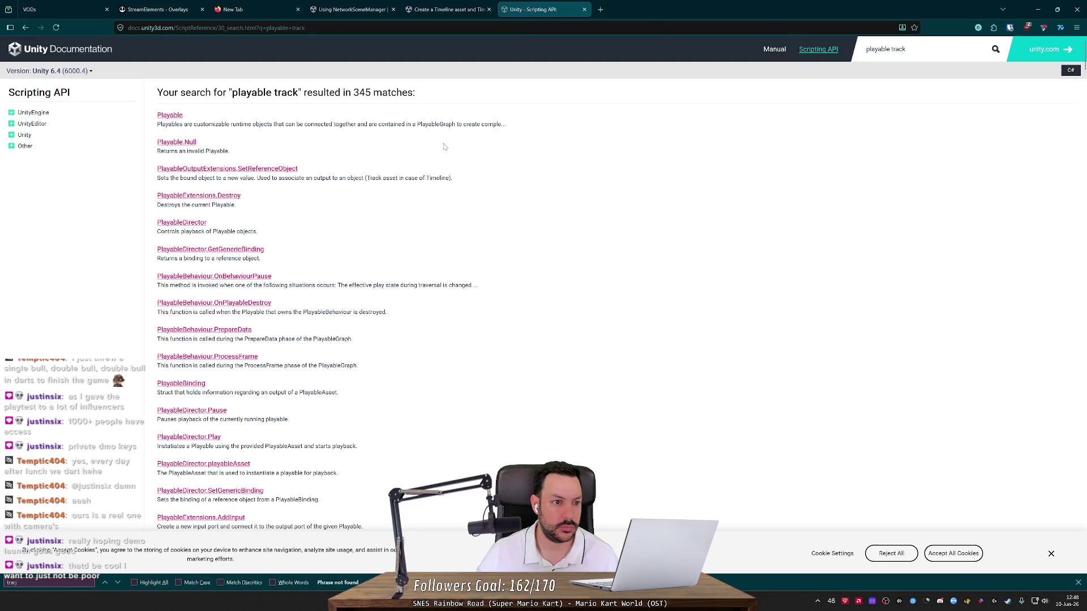
key(alt+Tab)
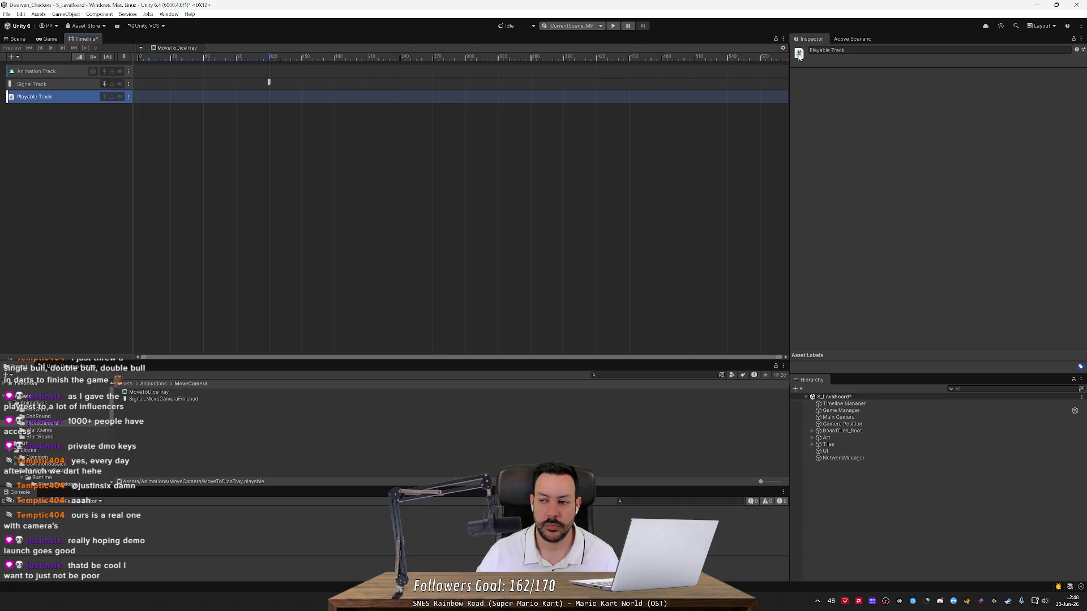
key(alt+Tab)
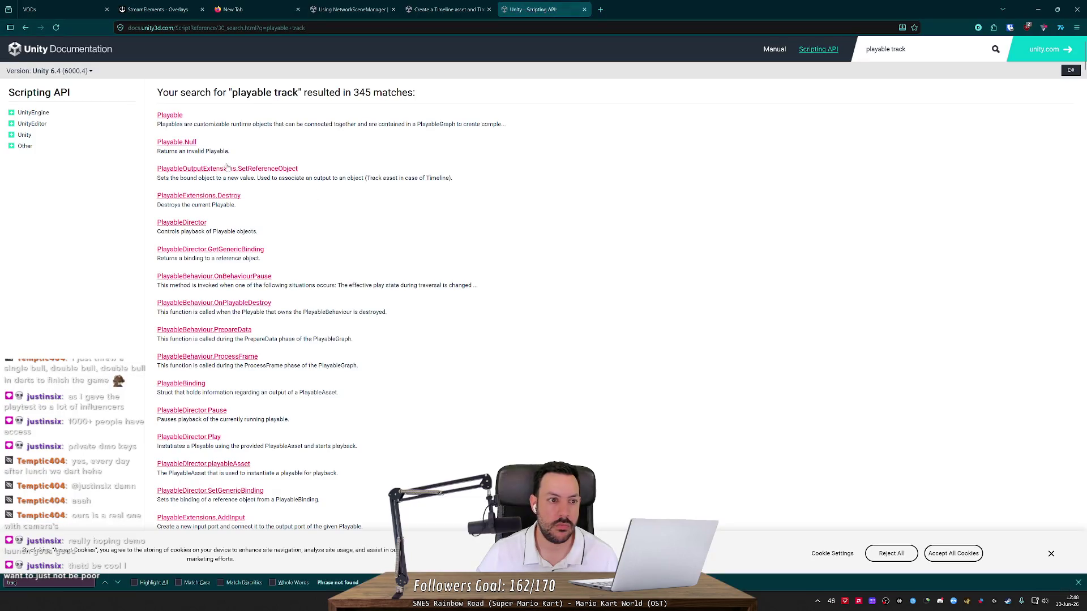
Step: Read the Playable reference page, then autoscroll through the playable track results and go back
click(170, 116)
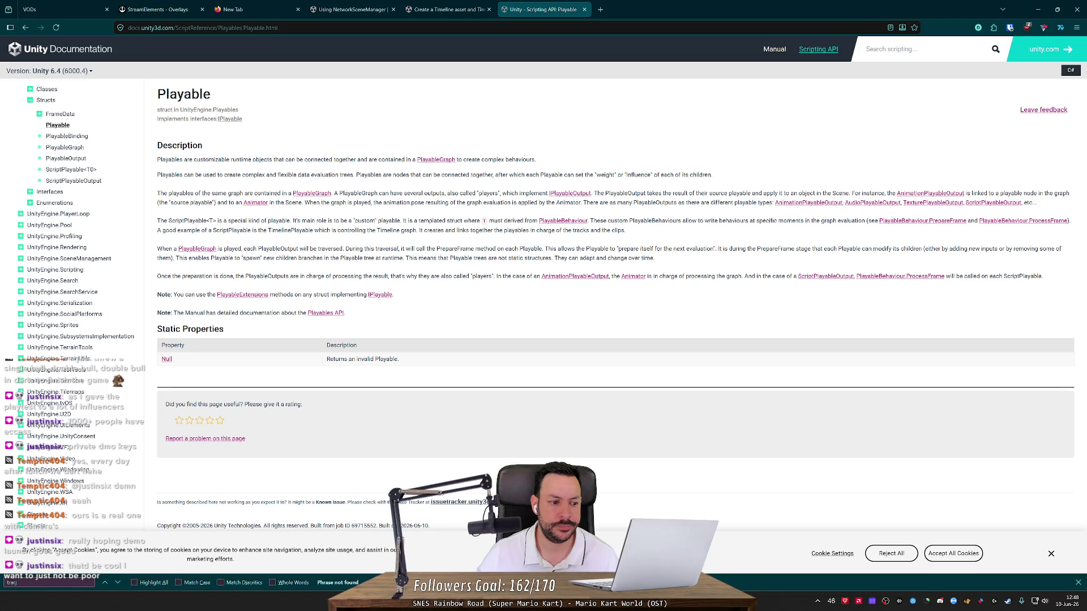
key(alt+Left)
middle_click(333, 194)
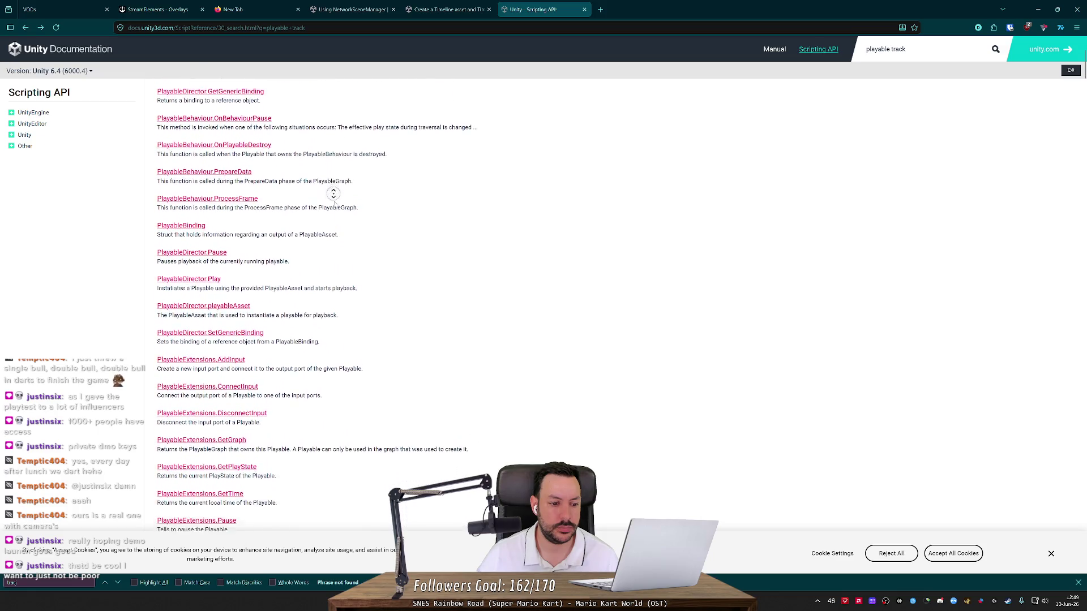
middle_click(333, 224)
middle_click(332, 225)
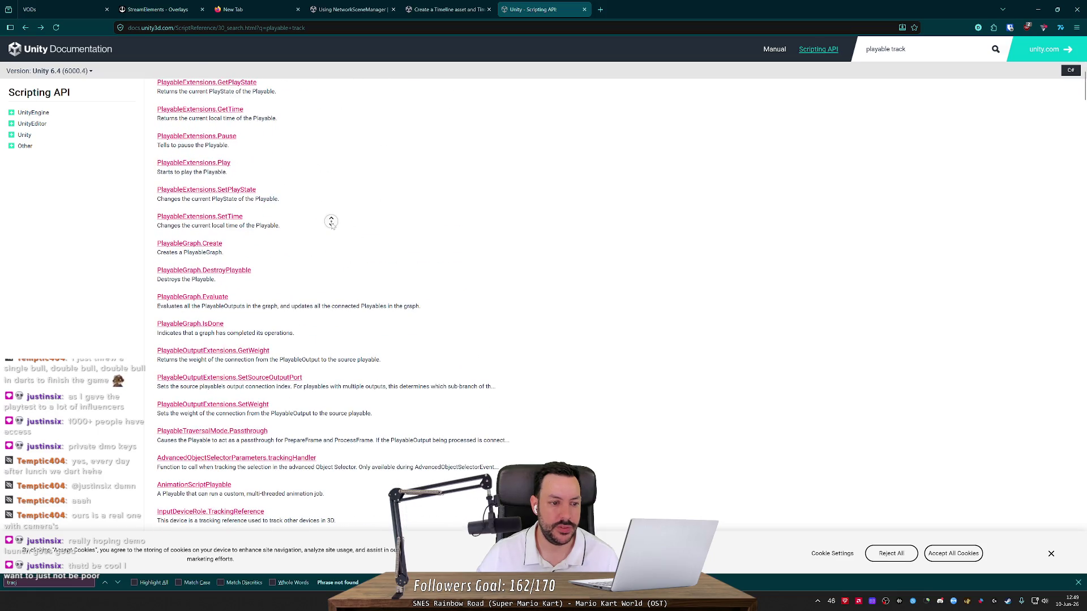
middle_click(379, 210)
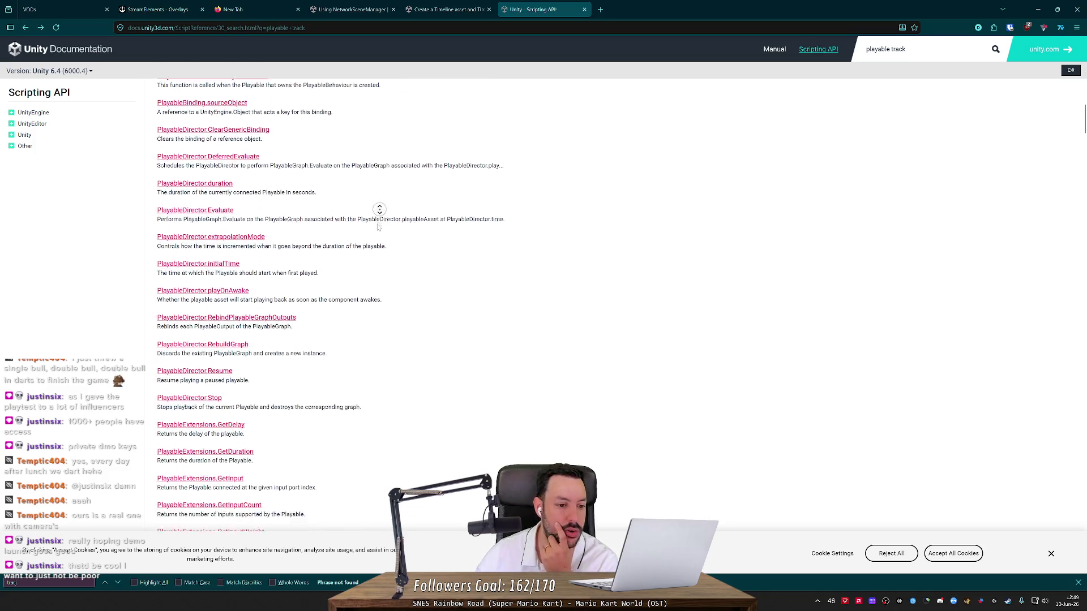
middle_click(377, 223)
middle_click(384, 269)
scroll(382, 310, down, 3)
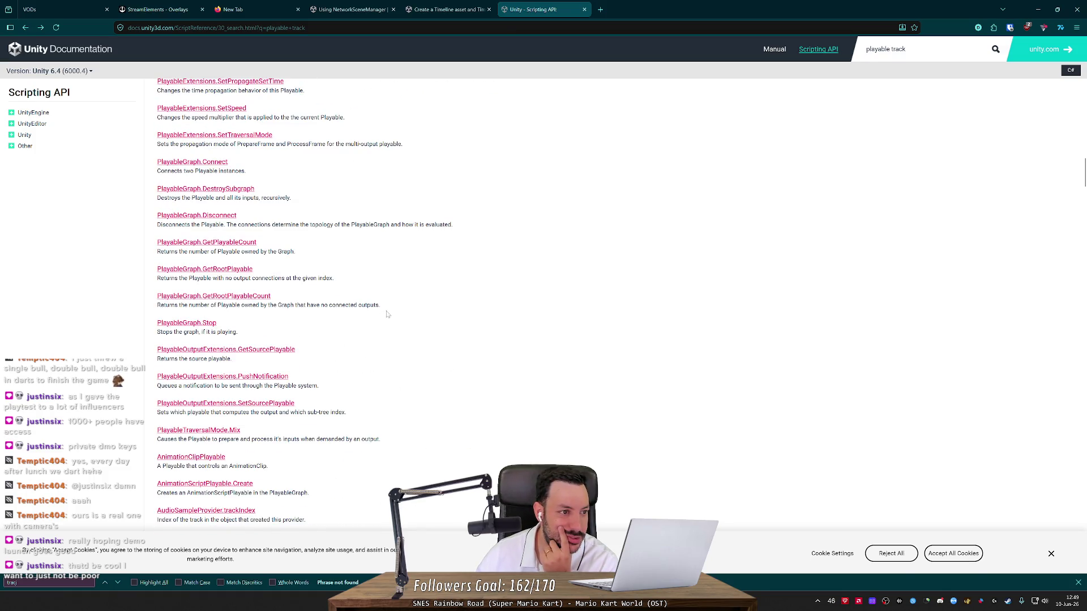
key(alt+Left)
key(alt+Left)
key(alt+Left)
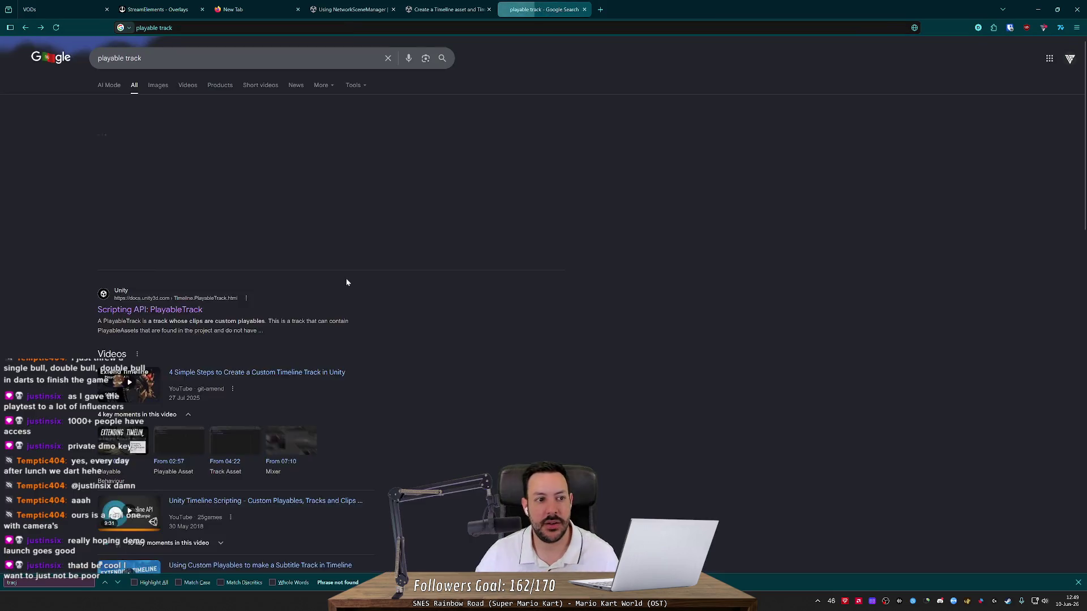
Step: Check the Playable Track's context menu and add-track list in the Unity Timeline
key(alt+Tab)
right_click(40, 96)
right_click(19, 131)
key(alt+Tab)
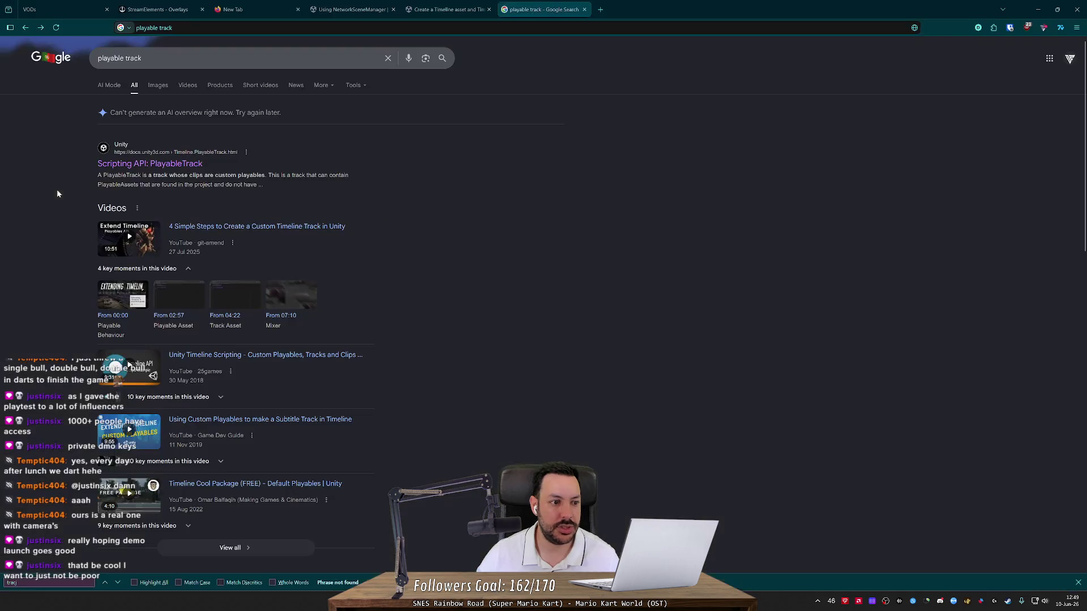
Step: Refine the Google query to 'playable track unity' and open Scripting API: PlayableTrack
text( u)
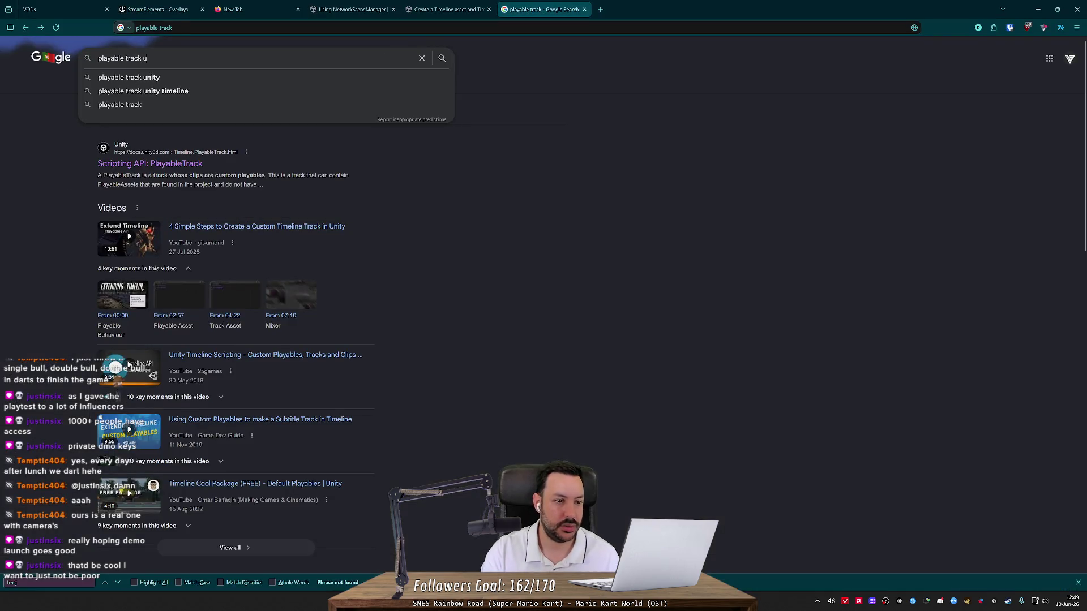
text(nity)
key(Return)
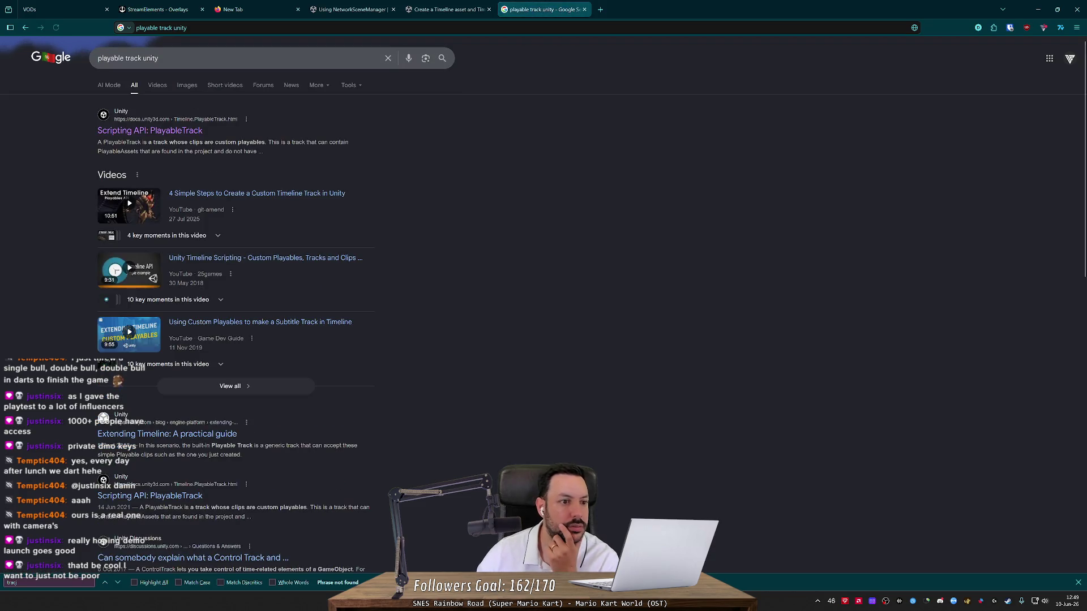
drag(169, 142, 238, 143)
click(169, 131)
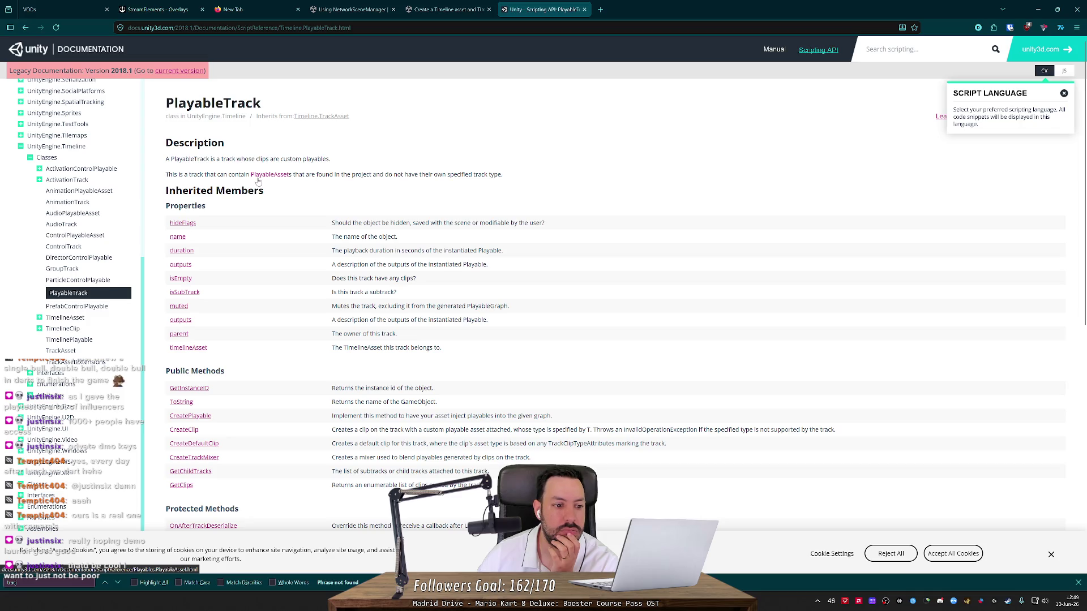
Step: Skim the PlayableTrack reference page, then load chatgpt.com in a new browser tab
scroll(286, 223, down, 8)
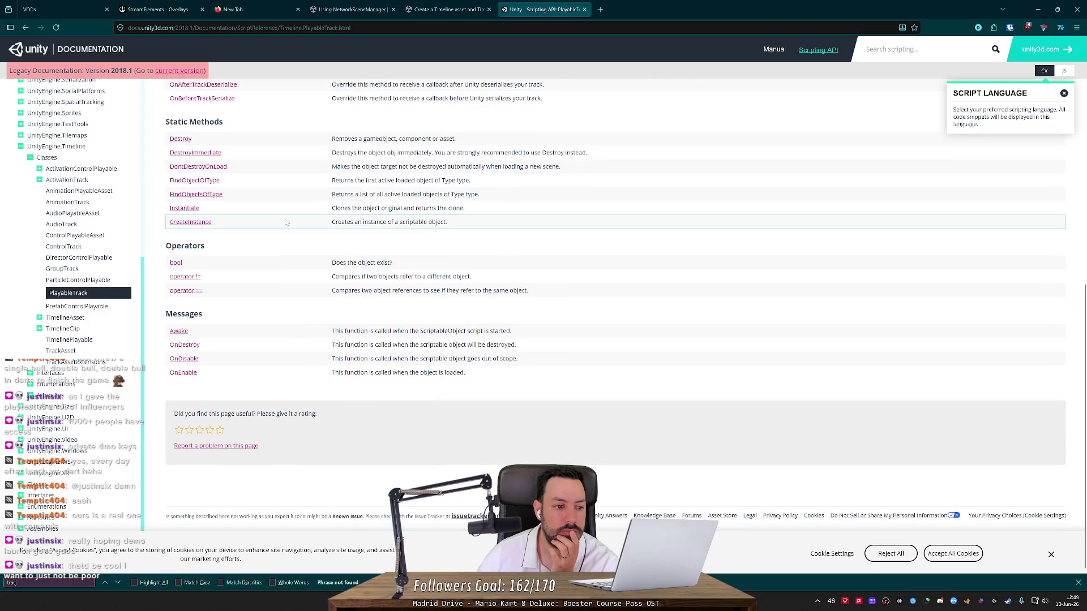
scroll(315, 225, up, 2)
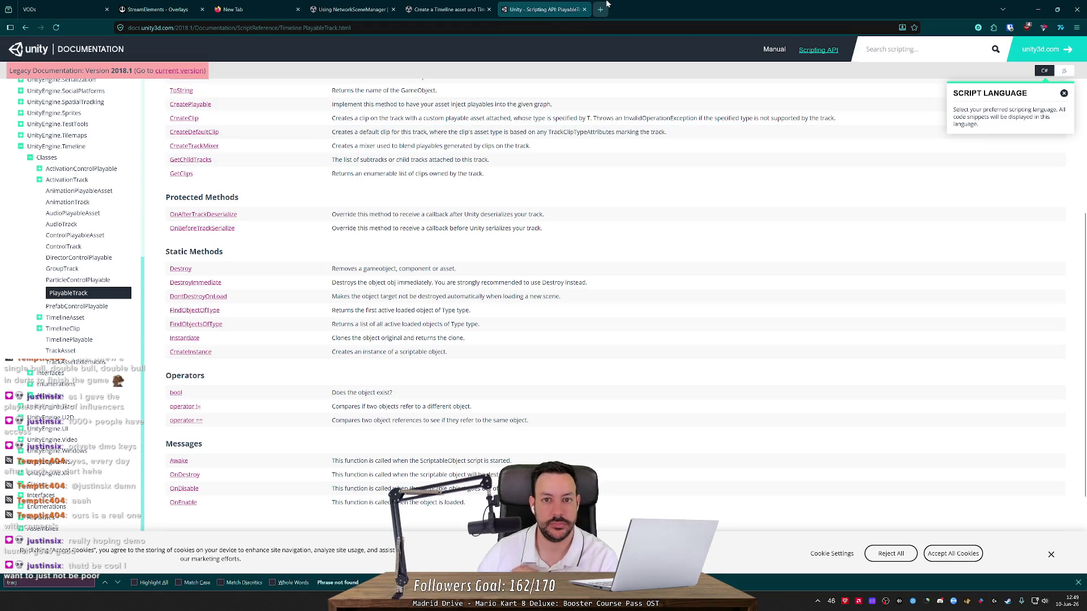
click(606, 4)
text(chatgpt.com)
key(Return)
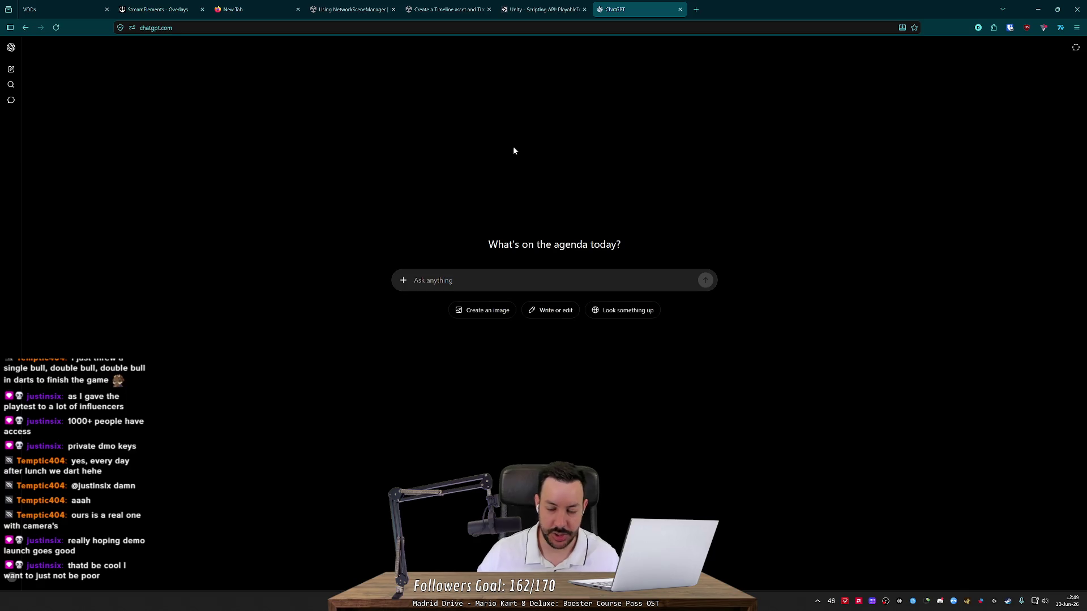
Step: Ask ChatGPT, with Search on, how timelines can move the camera to a GameObject-defined end position
text(hello.)
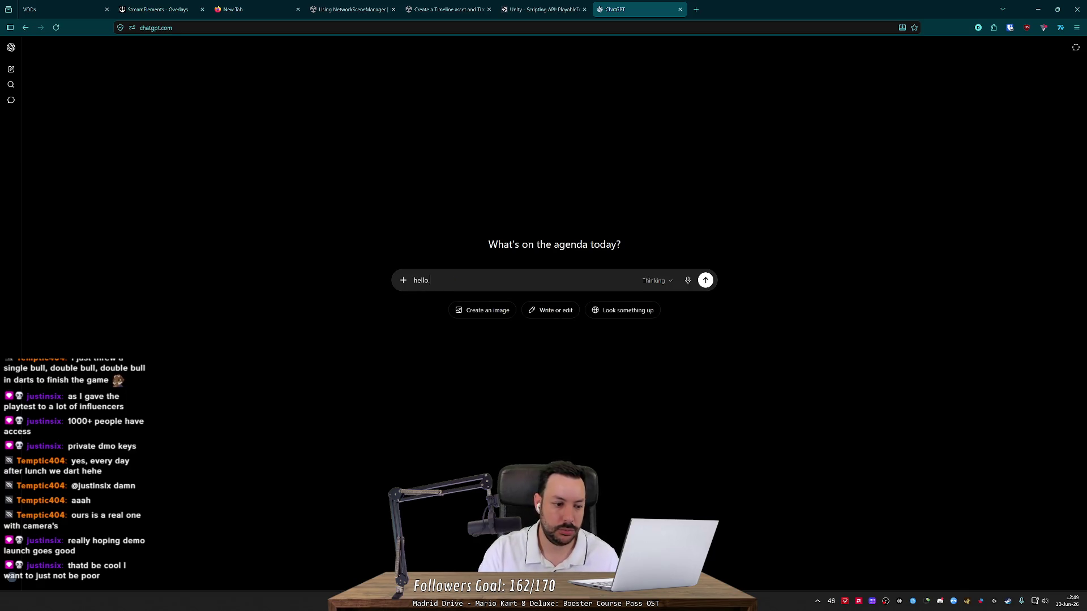
text( i'm making a g)
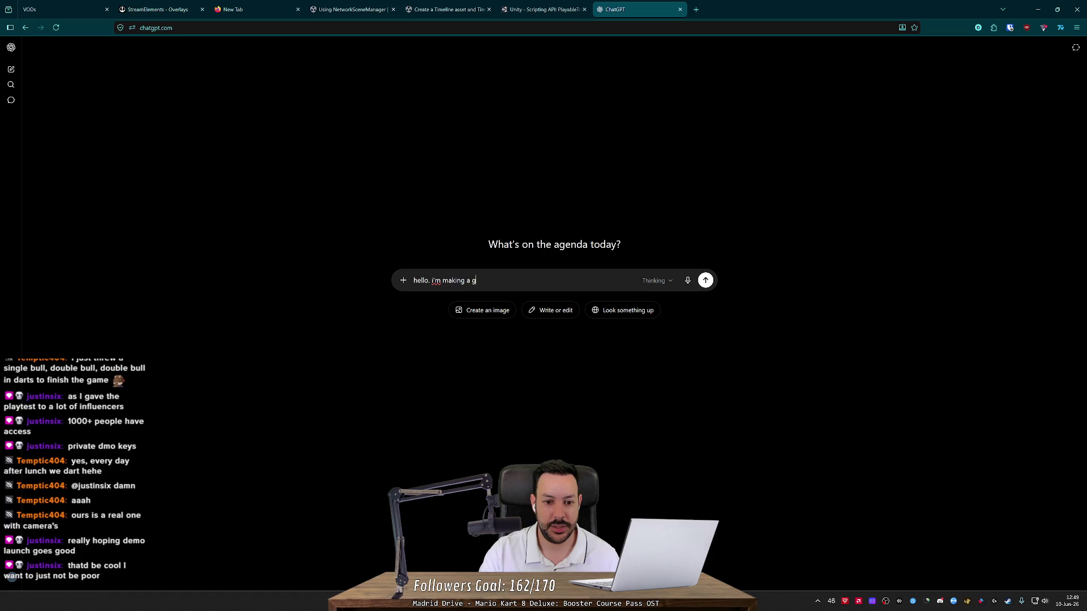
text(ame in unity. )
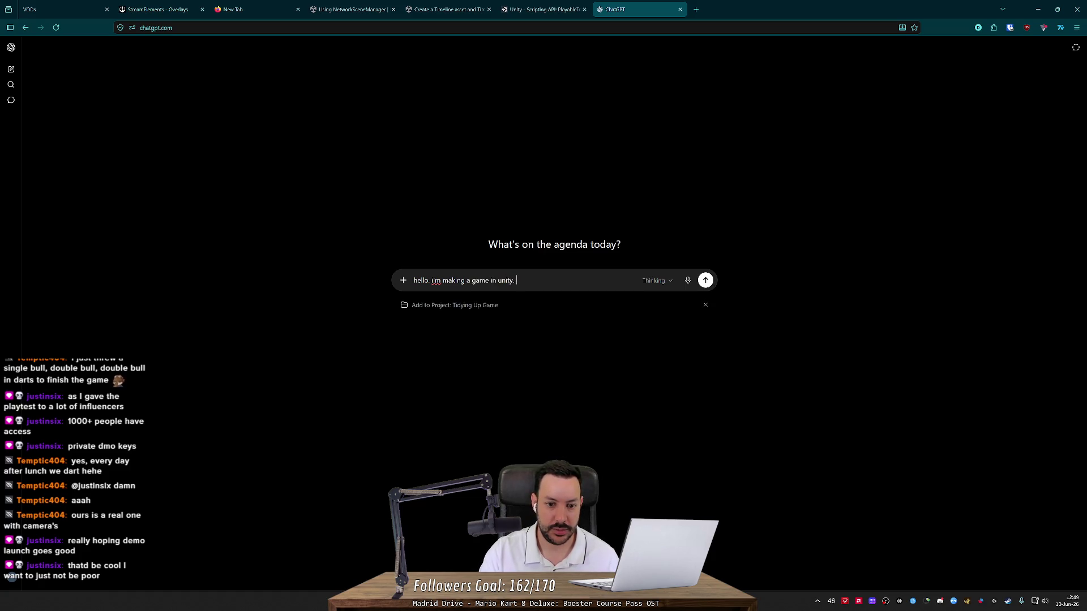
text(i want to )
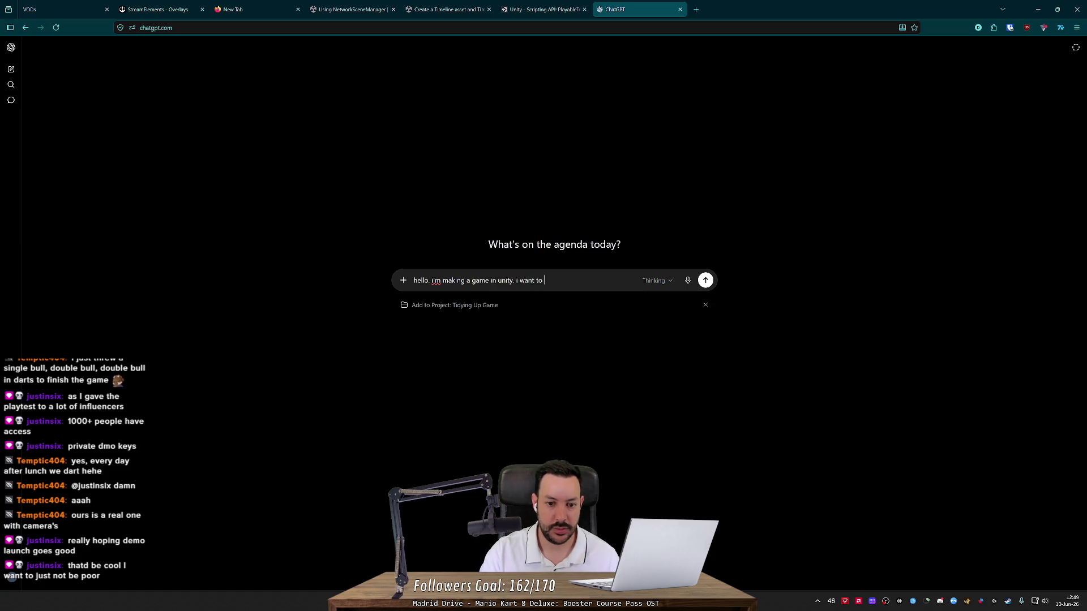
text(move my camera t)
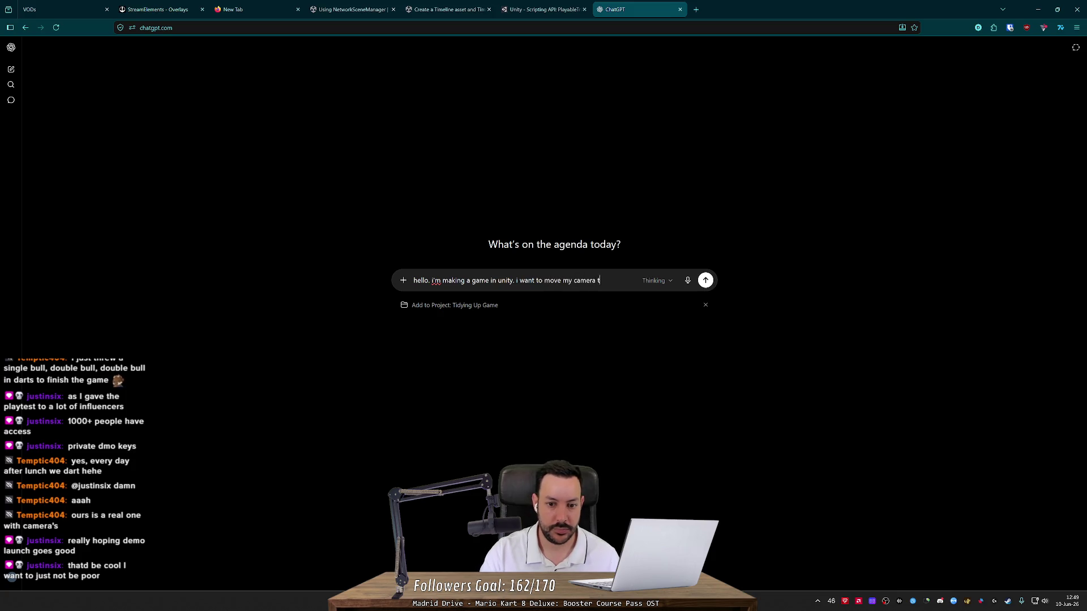
text(o and )
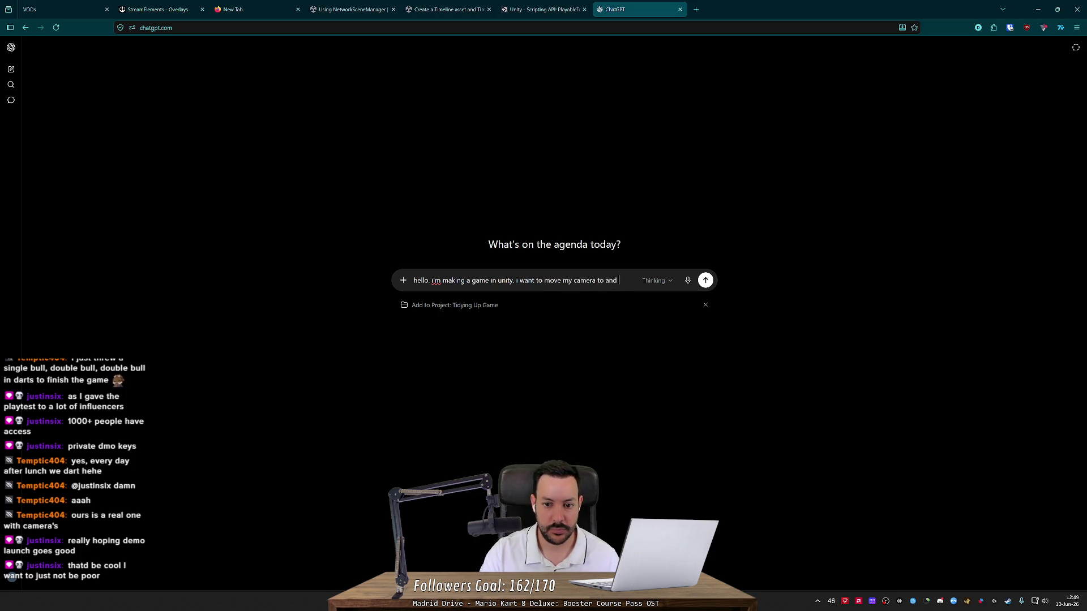
key(BackSpace)
key(BackSpace)
text( end position.)
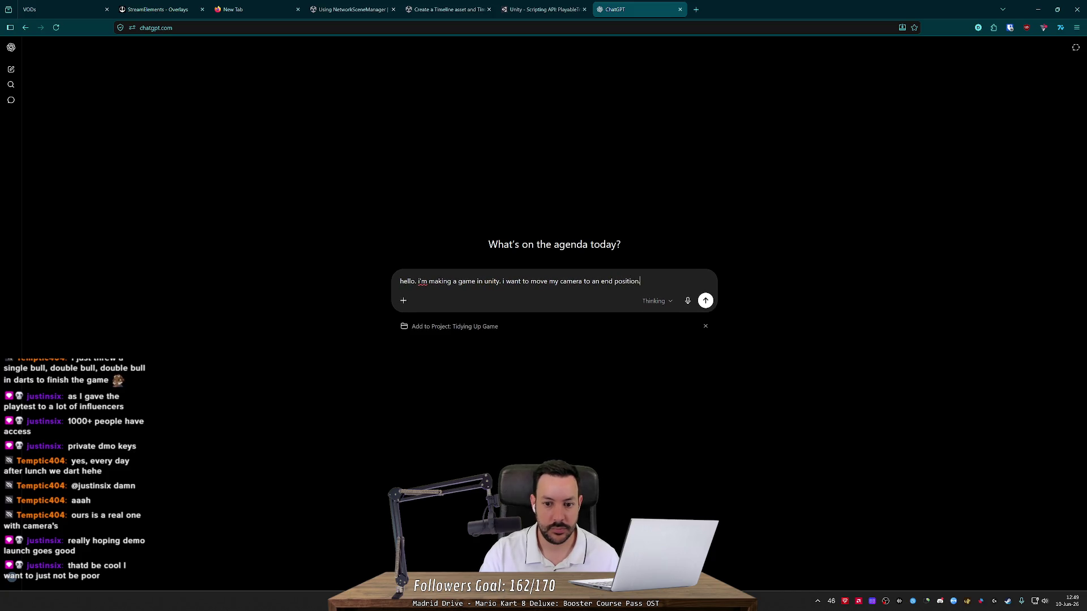
text( this position is defined by)
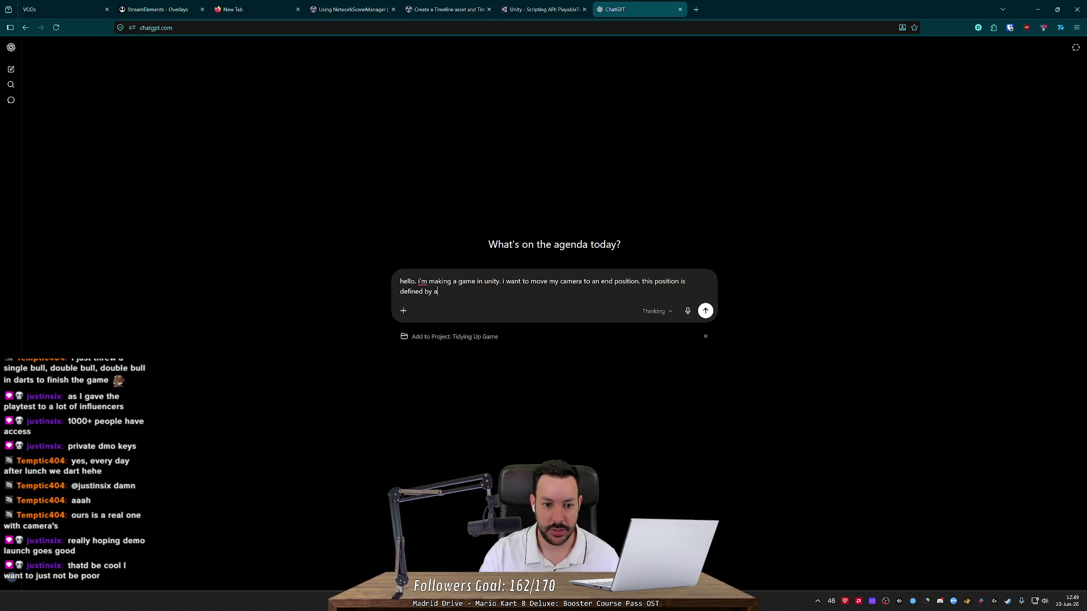
text(ame)
text(object in my scene.)
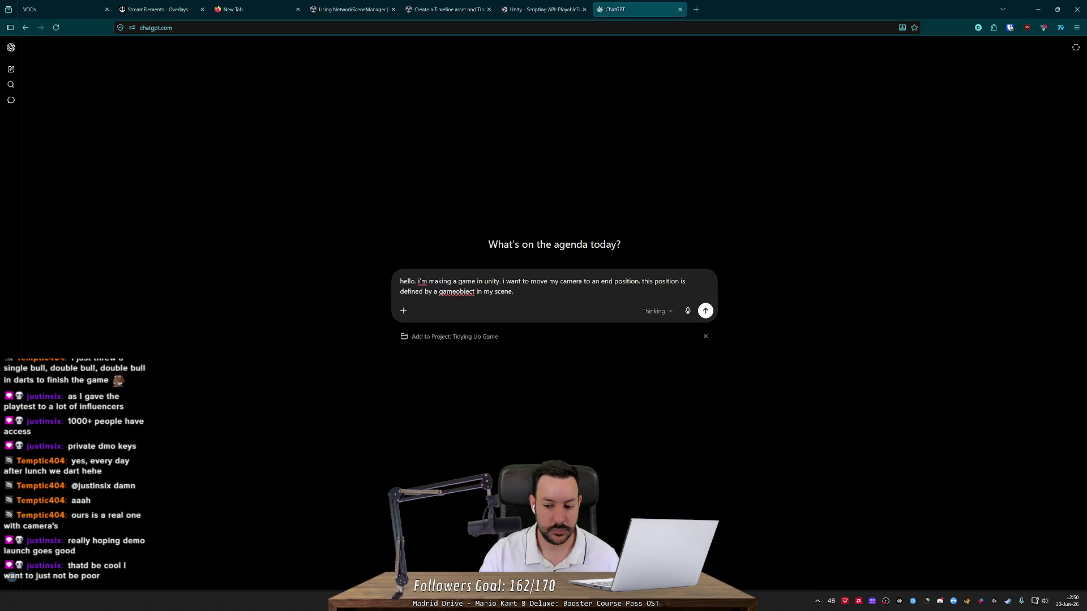
text( is there a way )
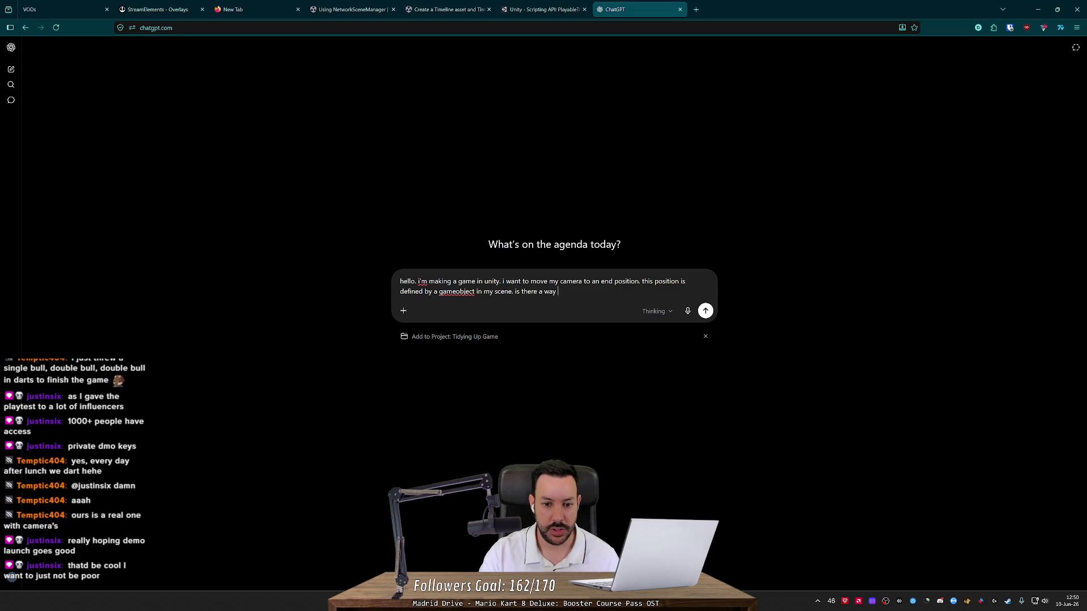
text(of doing this using timelines?)
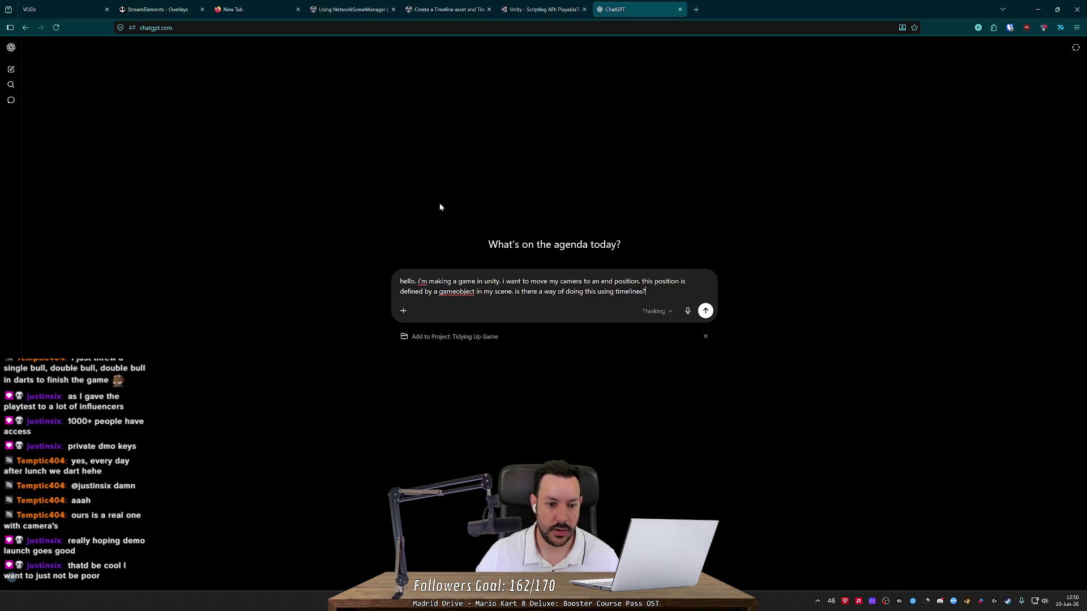
click(403, 310)
click(433, 393)
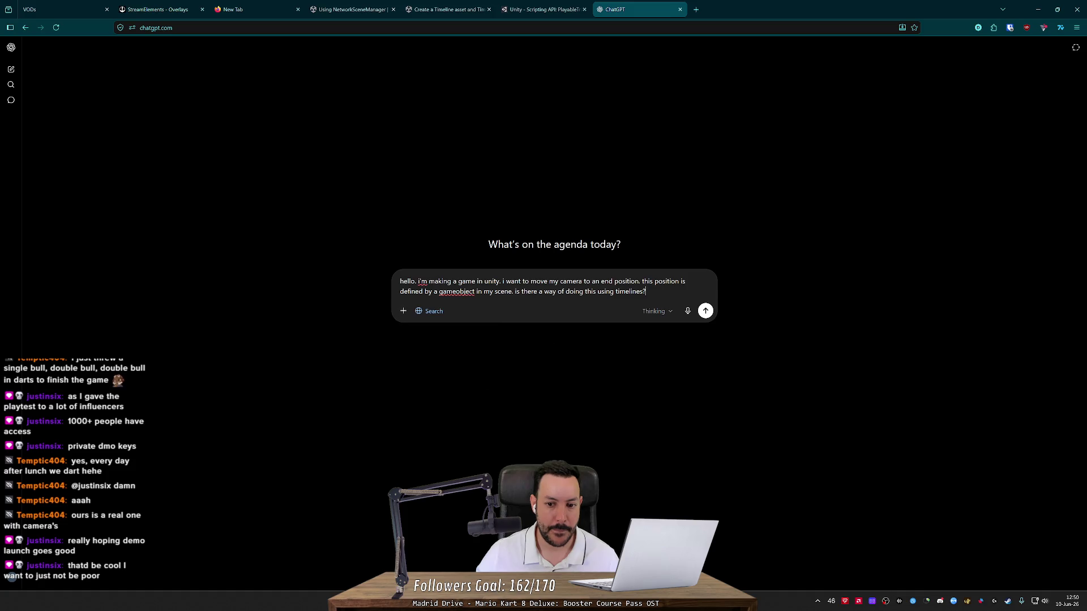
key(Return)
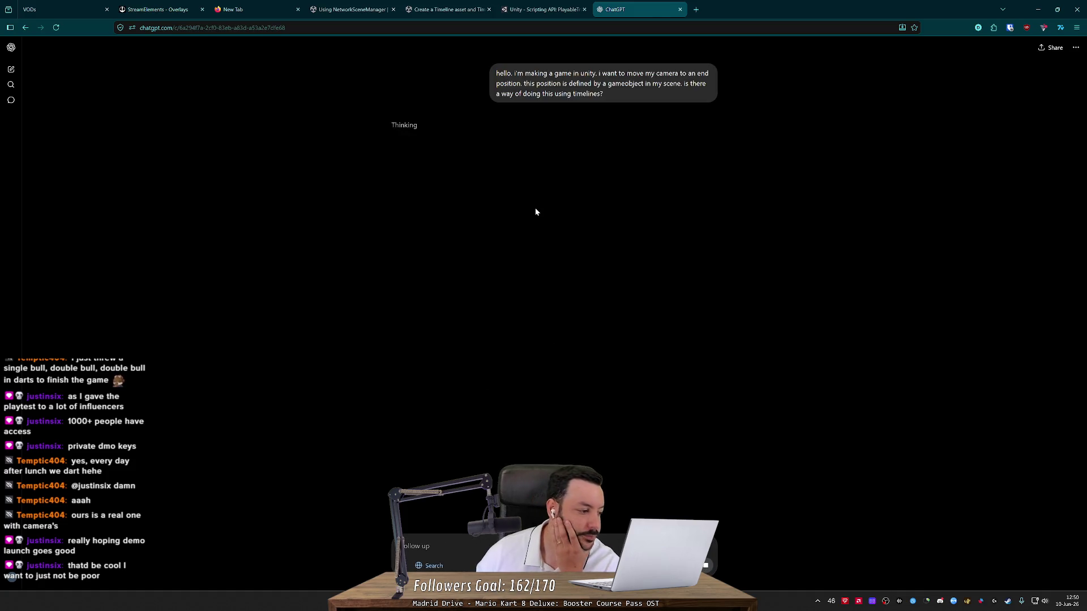
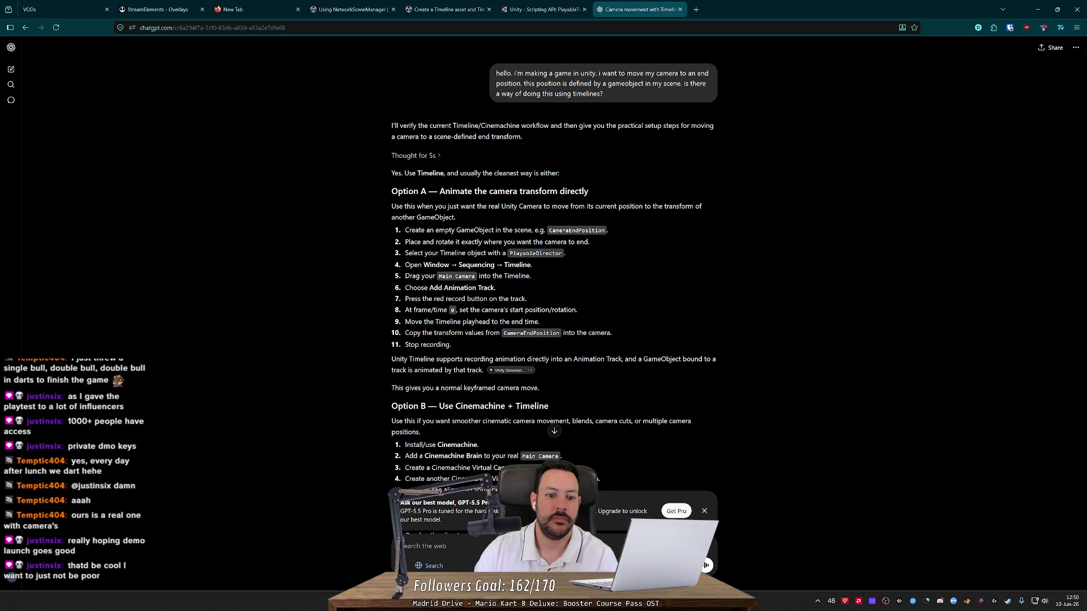
Step: Switch from ChatGPT back to the Unity editor showing the MoveToDiceTray timeline
key(alt+Tab)
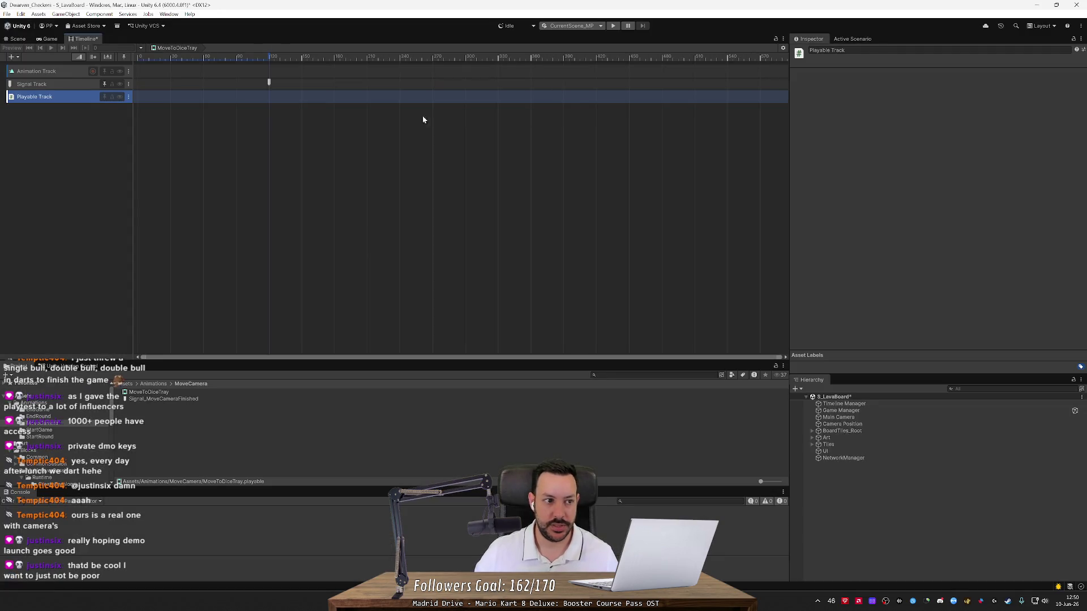
Step: Remove the Playable Track, leaving the Animation Track's name unchanged
click(89, 74)
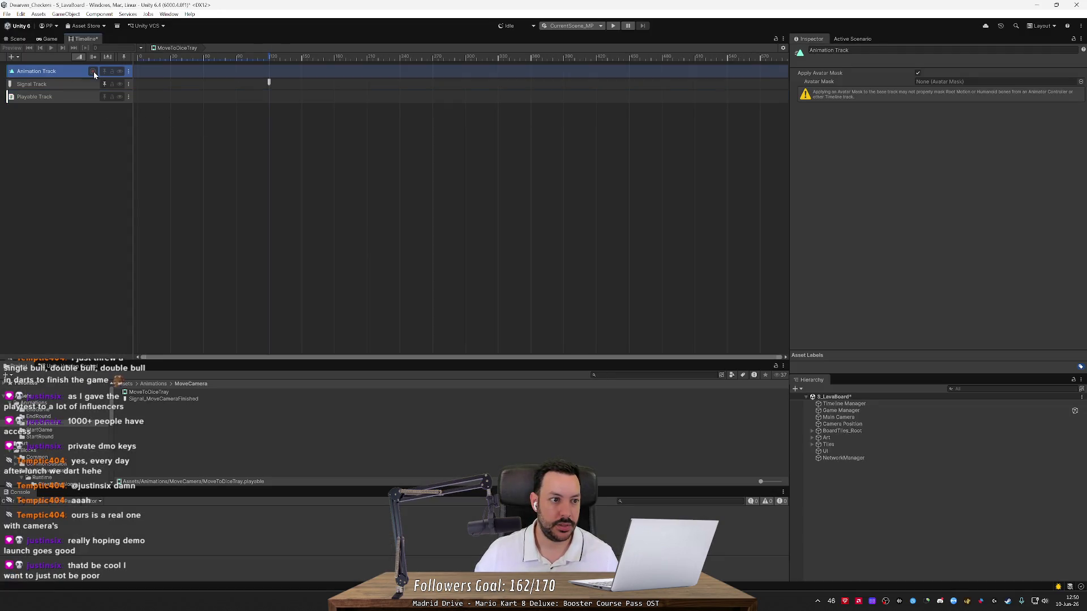
click(93, 83)
key(ctrl+z)
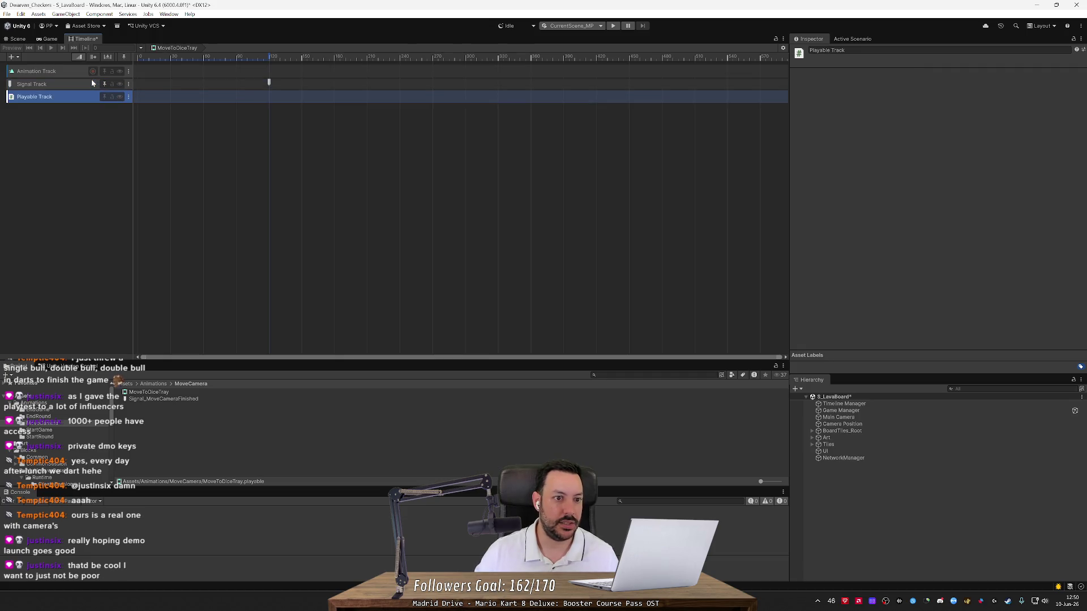
double_click(52, 71)
key(Escape)
key(F2)
key(Escape)
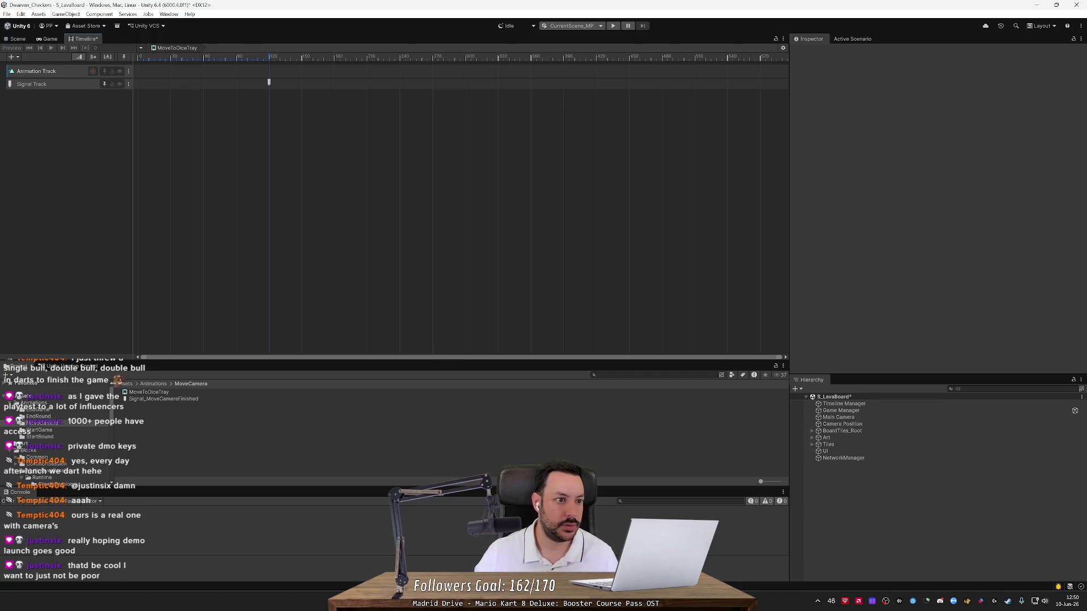
Step: Replace the old Animation Track with a fresh one and save the scene
click(129, 72)
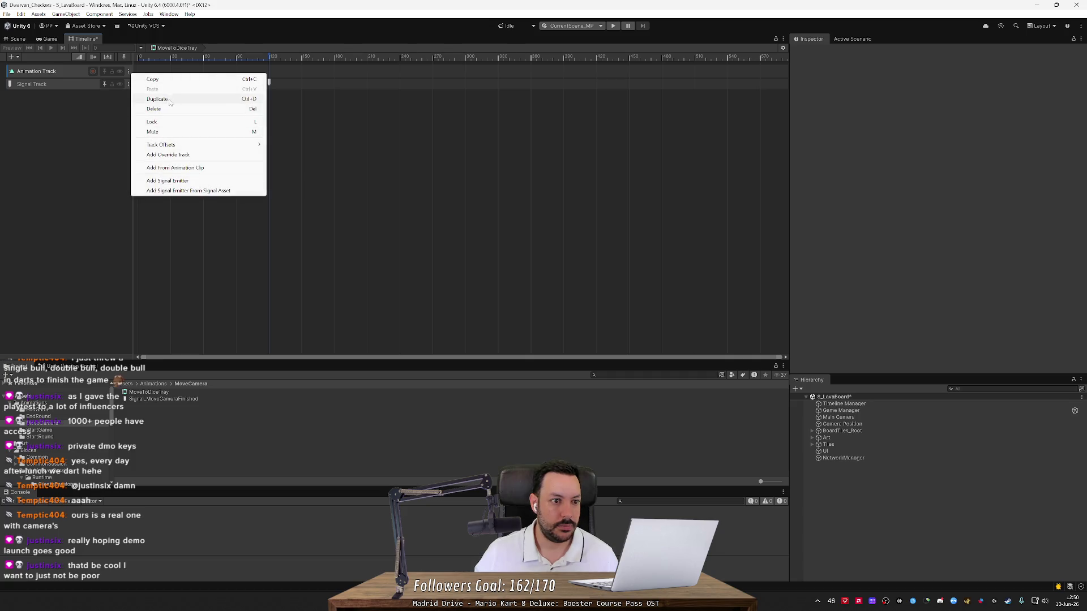
click(167, 109)
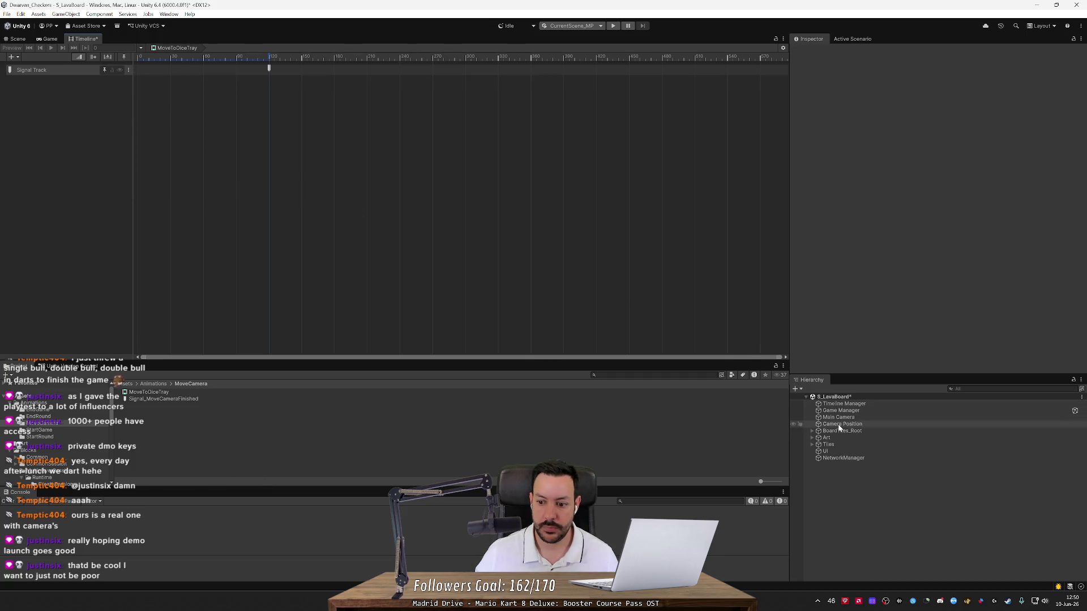
right_click(110, 148)
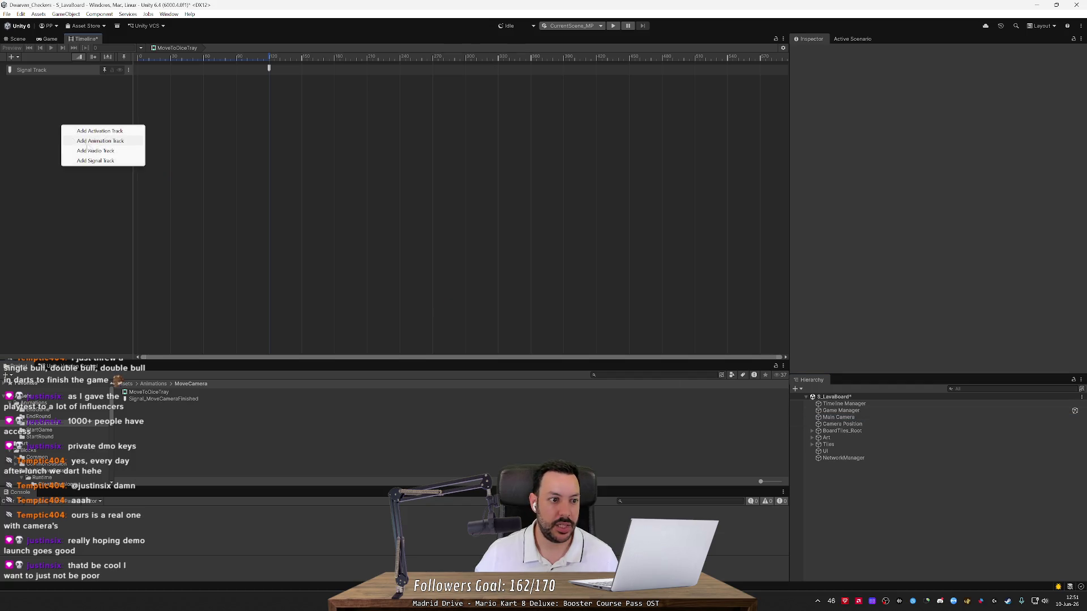
click(101, 142)
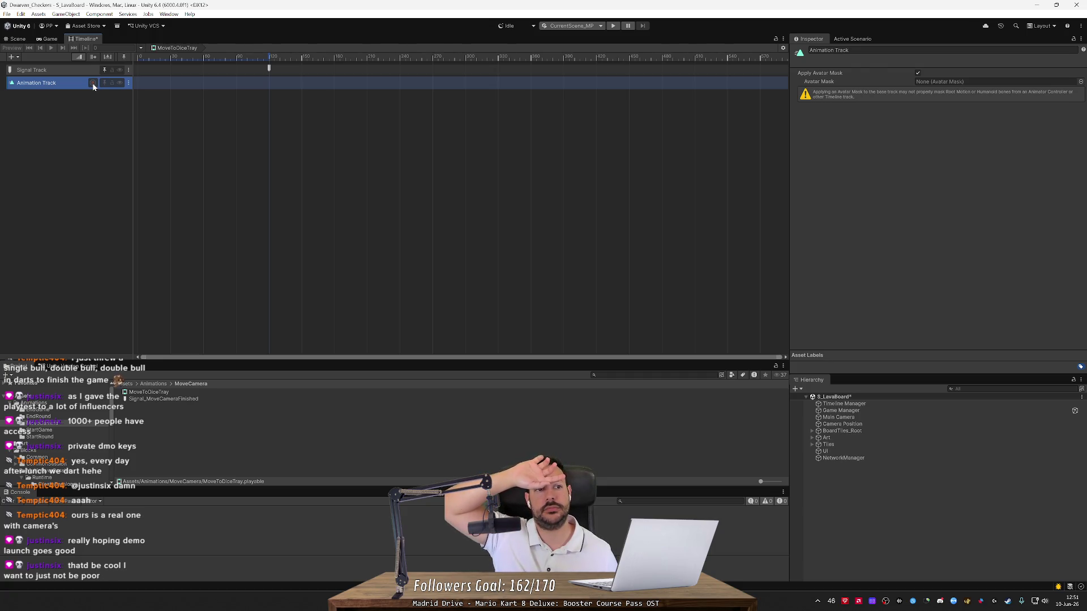
key(ctrl+s)
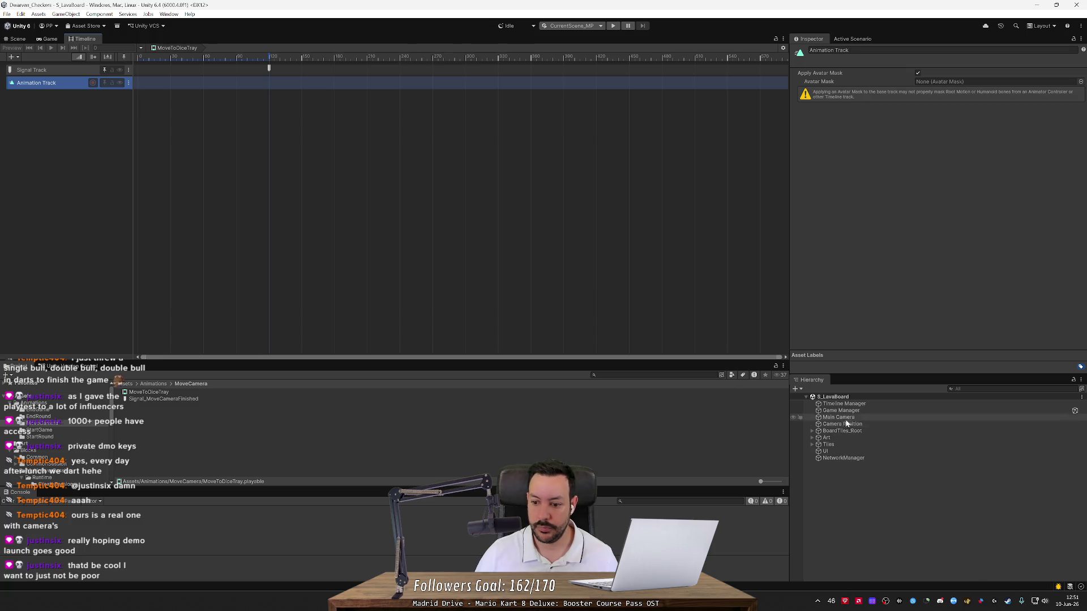
click(843, 418)
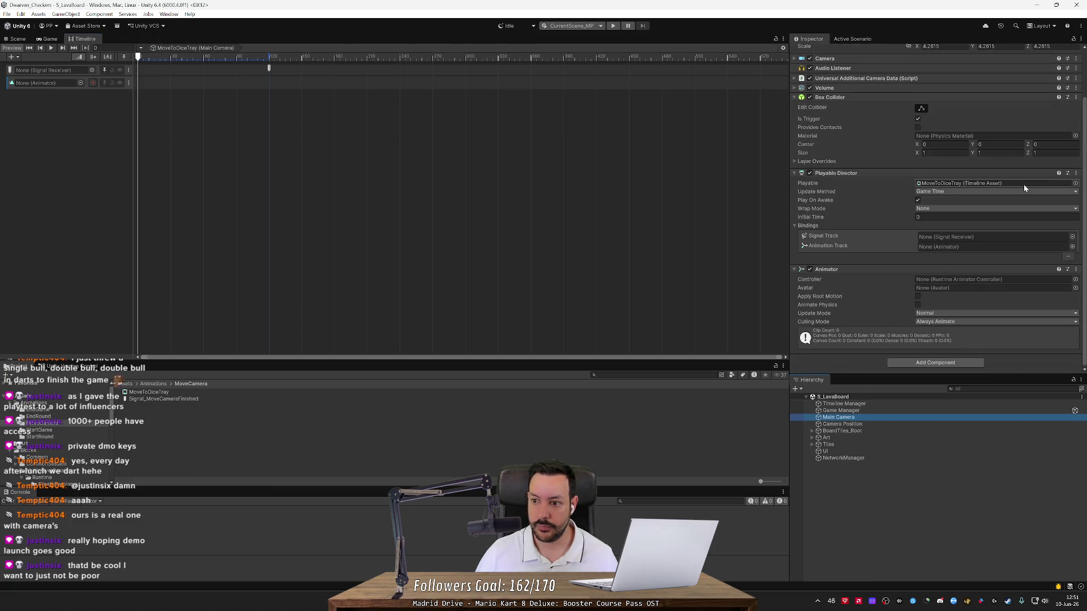
Step: Remove the Playable Director and Animator components from Main Camera
click(1076, 172)
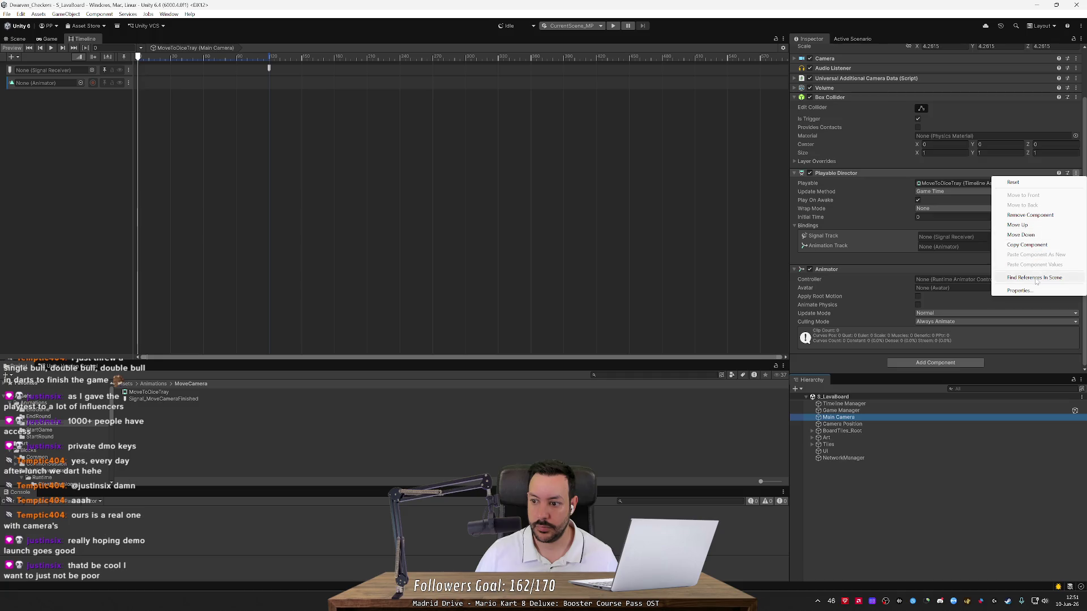
click(1038, 216)
click(1081, 230)
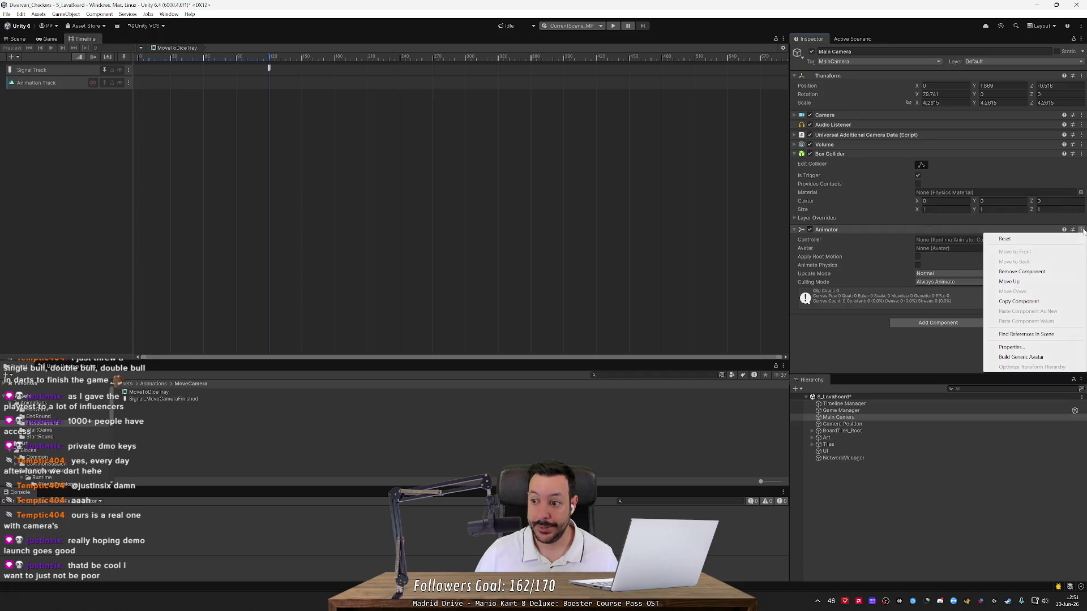
click(1037, 273)
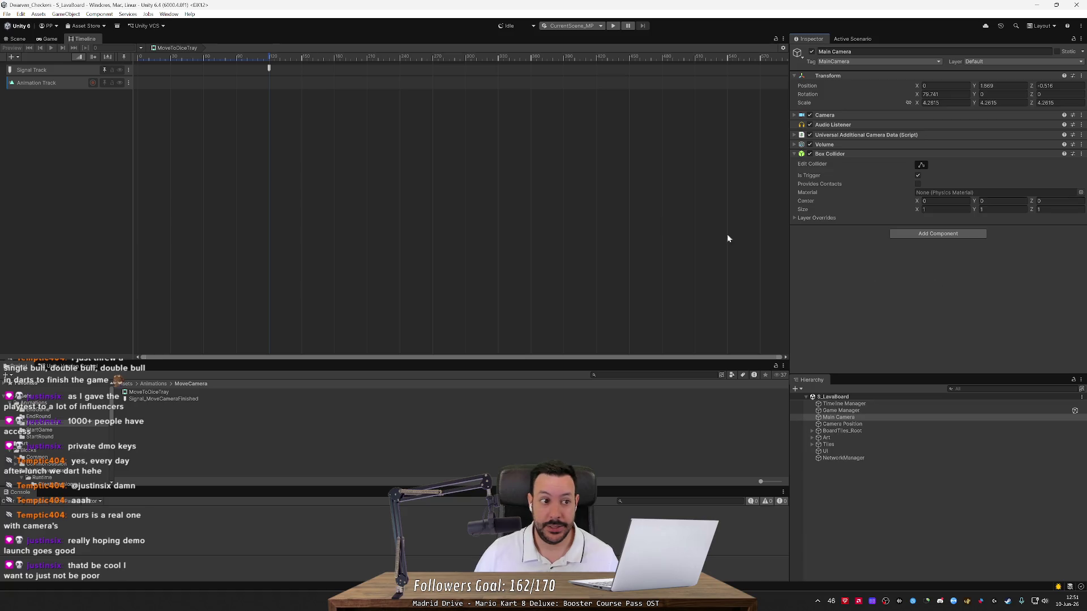
Step: Delete the new Animation Track from the timeline and reselect Main Camera
click(115, 168)
click(68, 86)
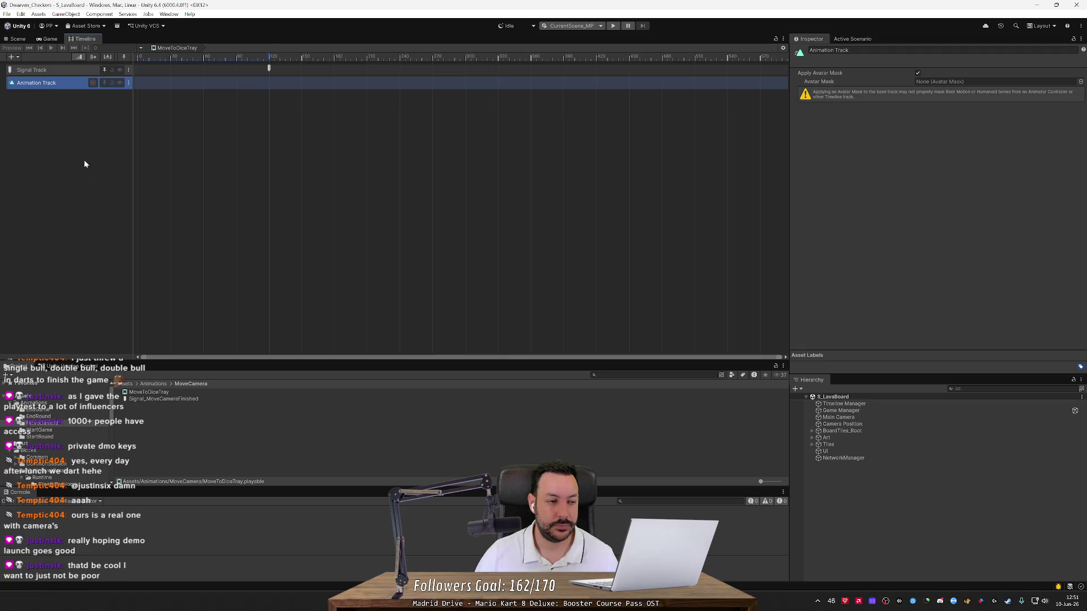
key(Delete)
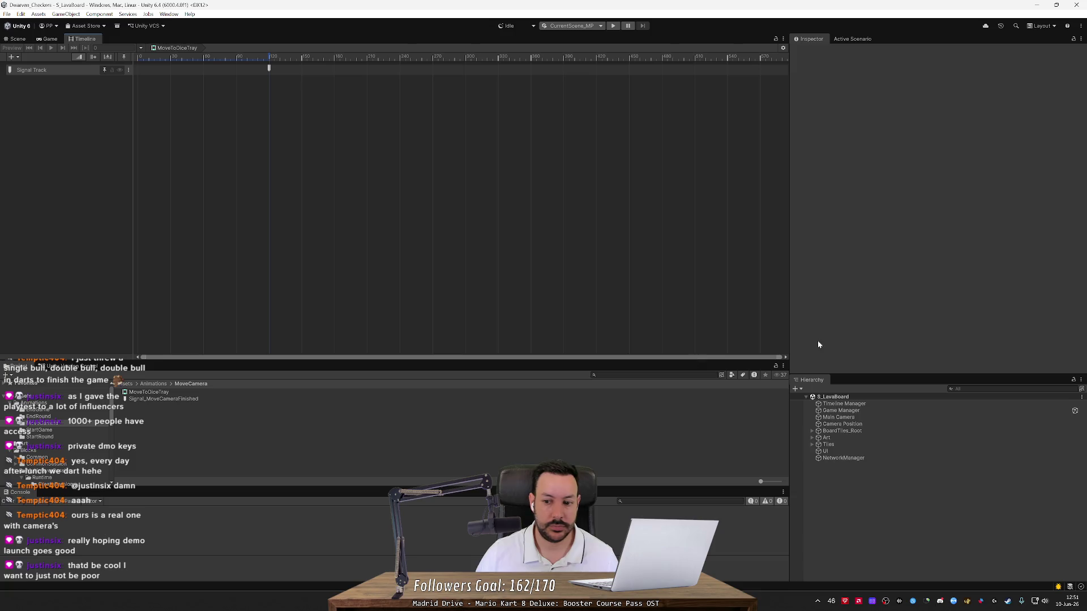
click(839, 417)
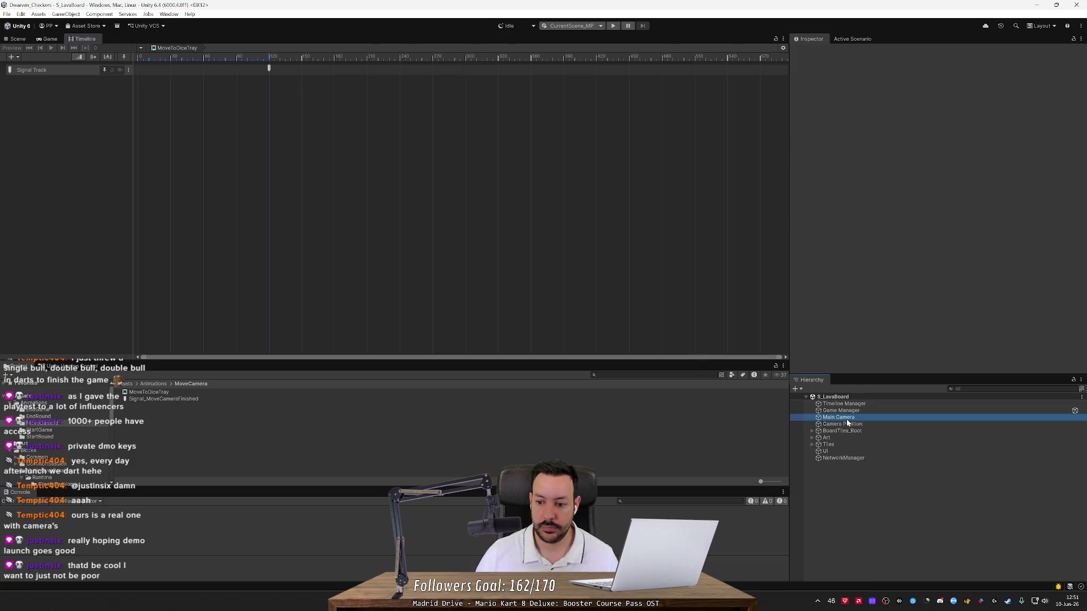
click(392, 210)
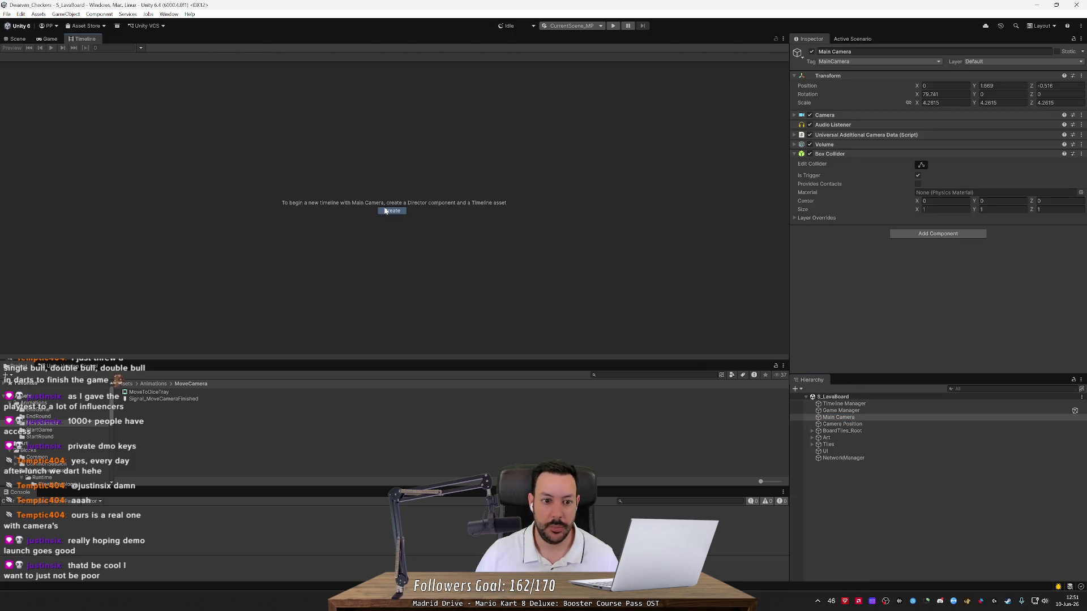
Step: Save Main Camera's new timeline over the existing MoveToDiceTray.playable file
click(129, 85)
click(437, 308)
click(563, 302)
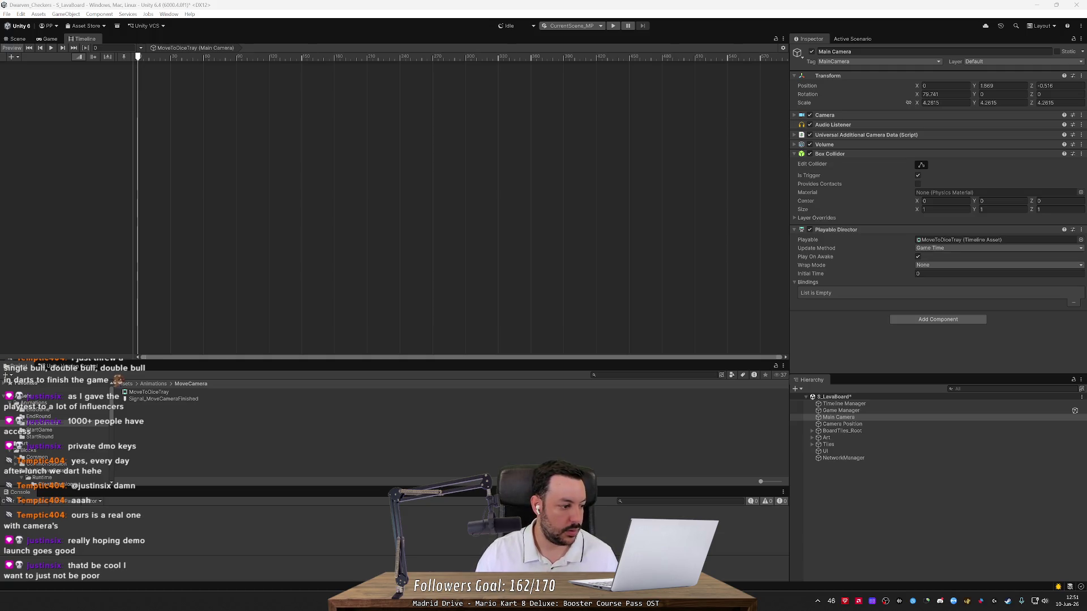
Step: Add an Animation Track bound to Main Camera to the new timeline
click(183, 5)
click(150, 71)
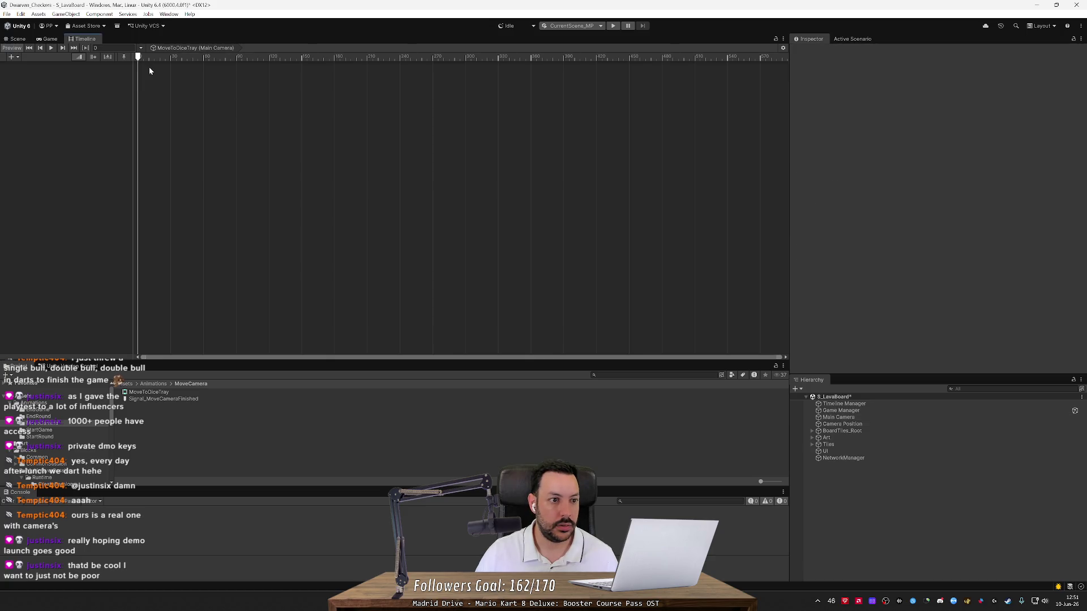
click(843, 416)
right_click(110, 157)
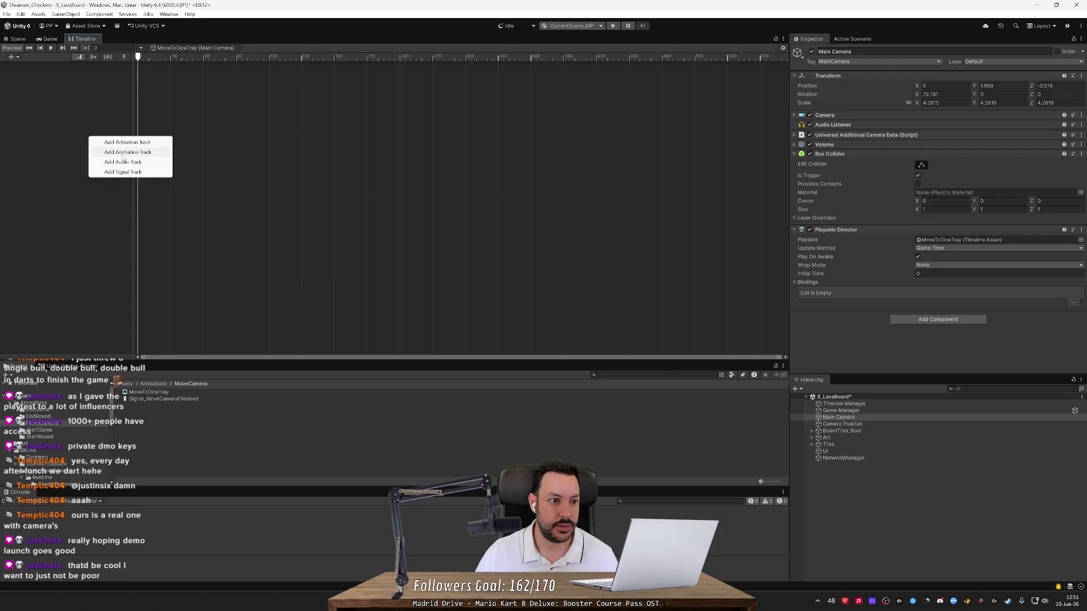
click(122, 154)
key(alt+Tab)
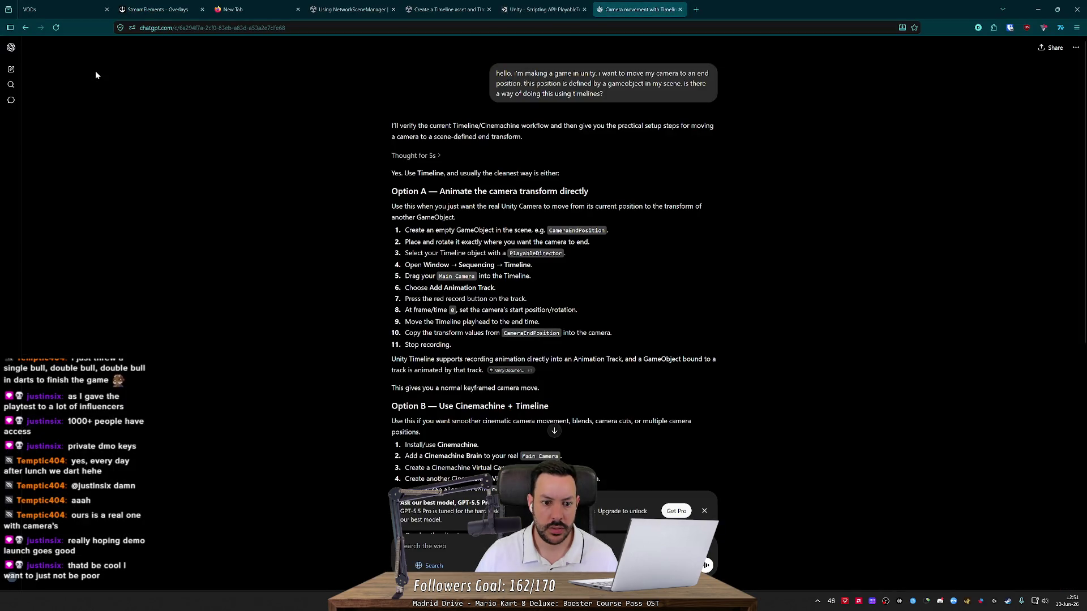
Step: Start recording on Main Camera's track and key all its animated properties
key(alt+Tab)
click(93, 72)
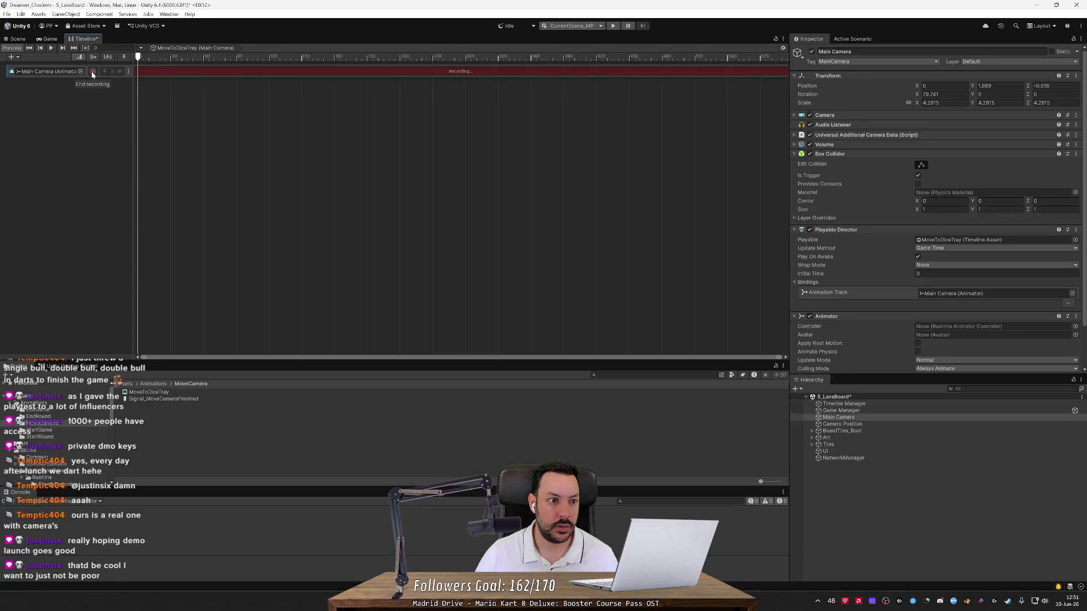
key(alt+Tab)
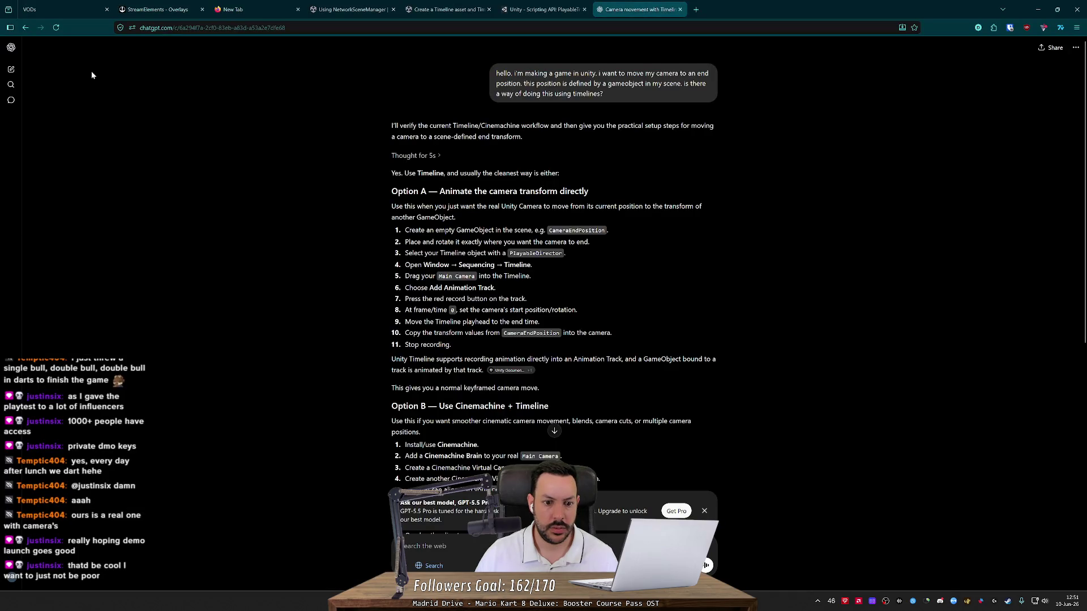
key(alt+Tab)
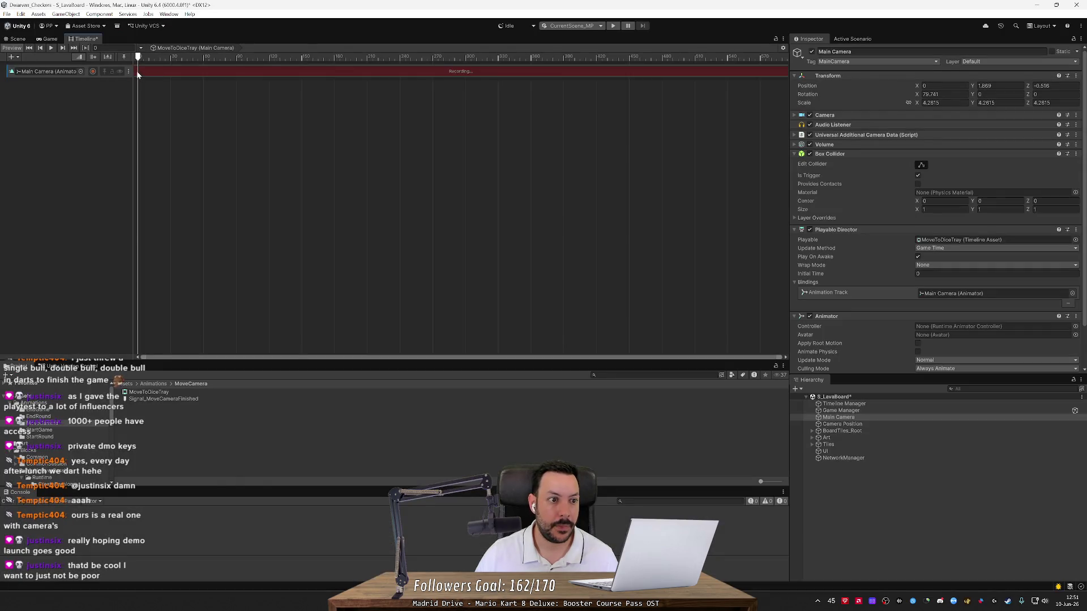
right_click(137, 70)
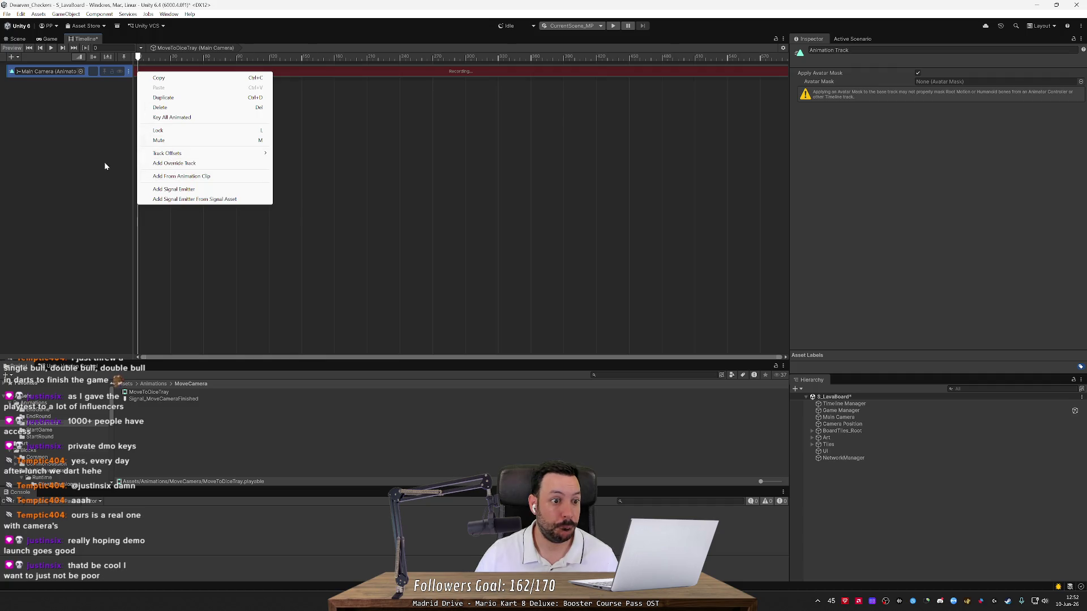
click(155, 117)
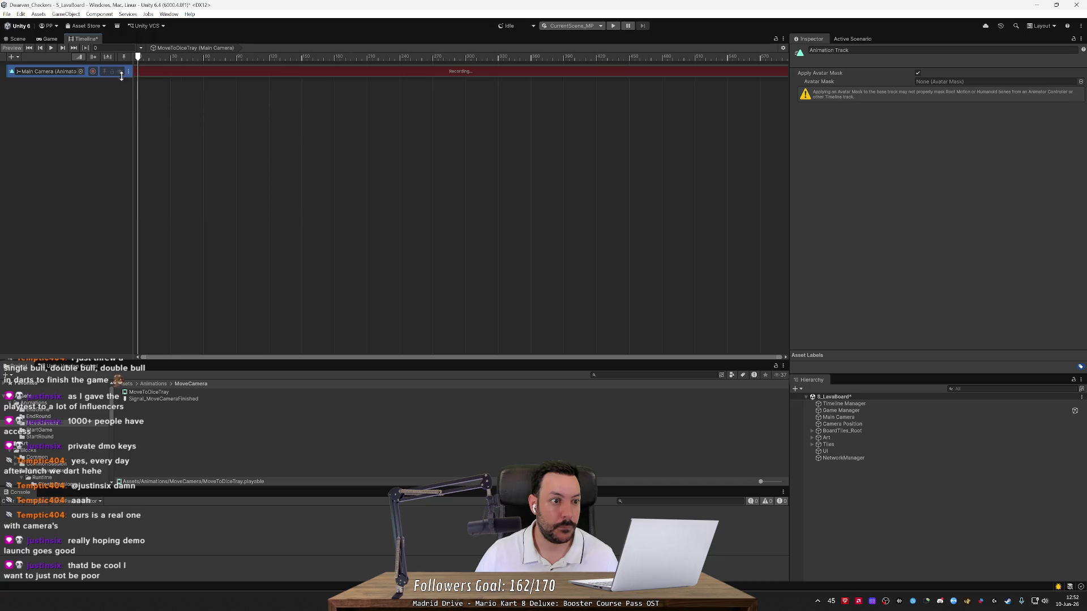
Step: Set Main Camera's Transform Position X to 0.1 while recording
click(838, 417)
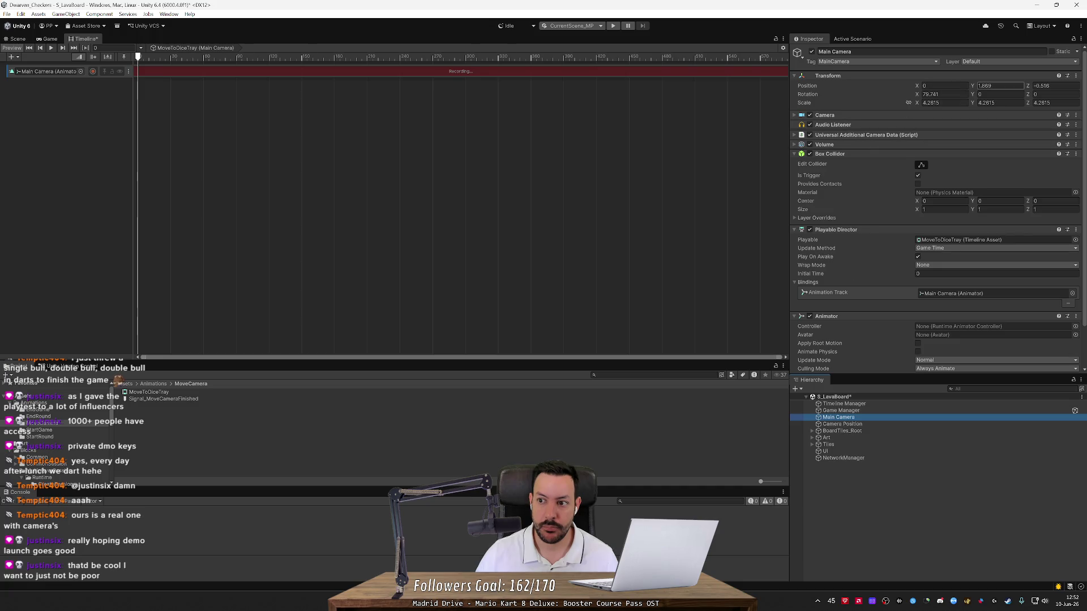
click(933, 86)
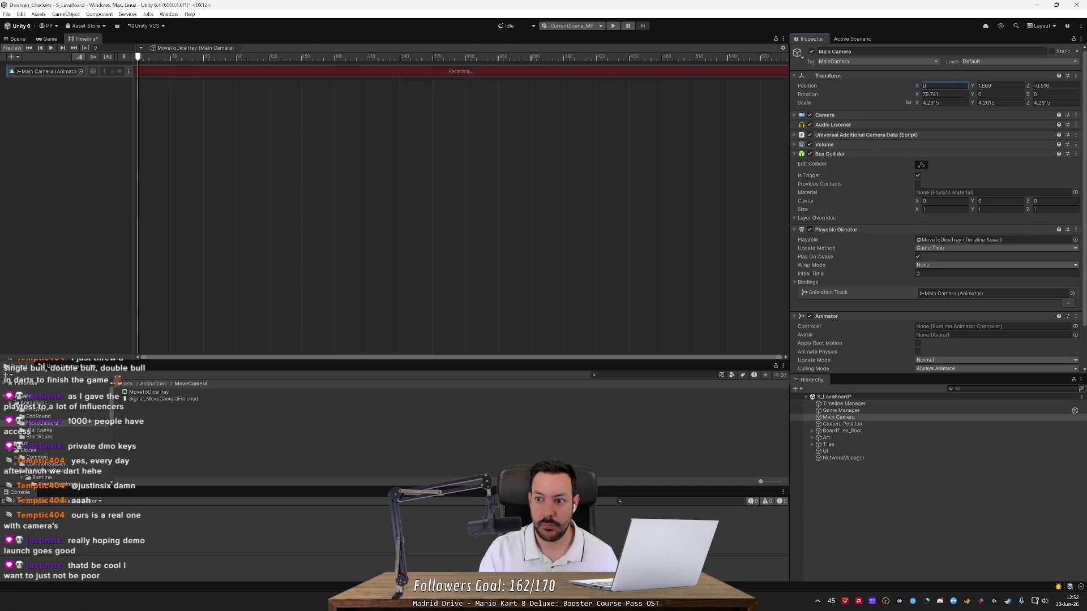
text(0.1)
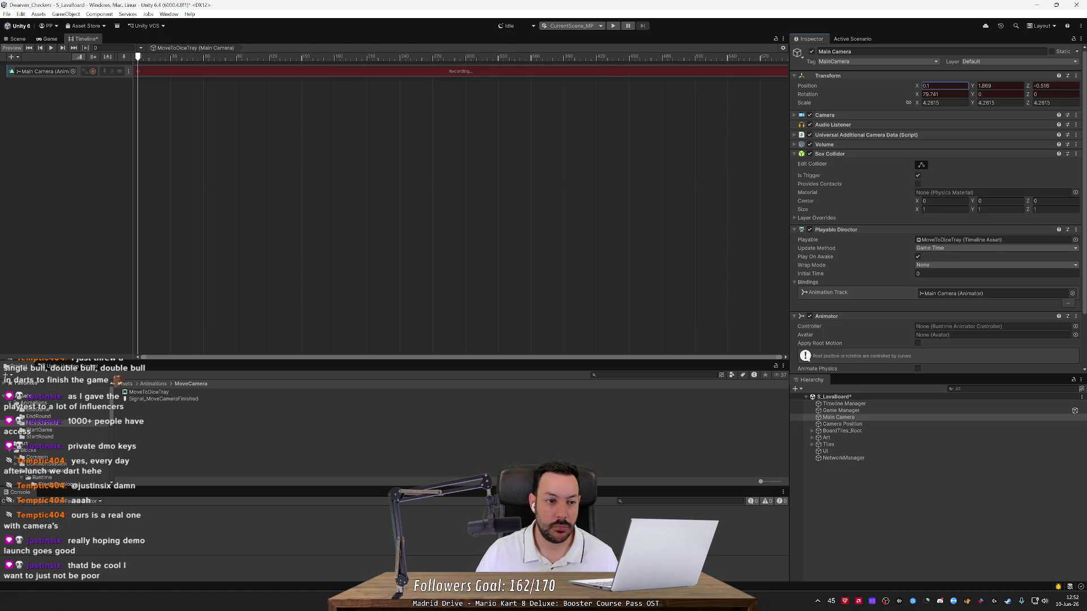
key(alt+Tab)
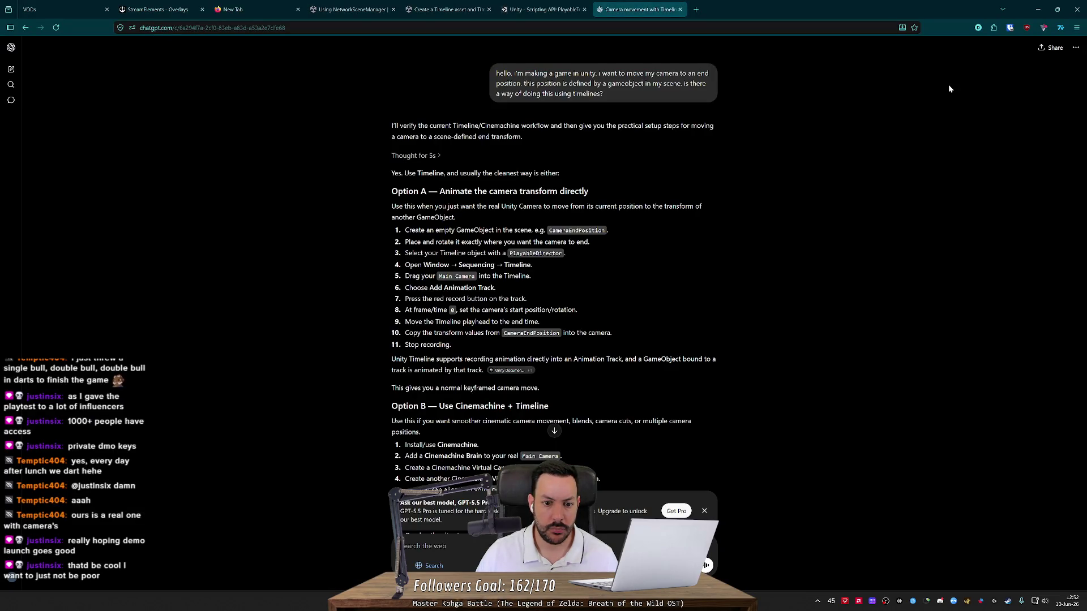
Step: Scroll through ChatGPT's Option B camera-move steps, then return to Unity
key(alt+Tab)
key(alt+Tab)
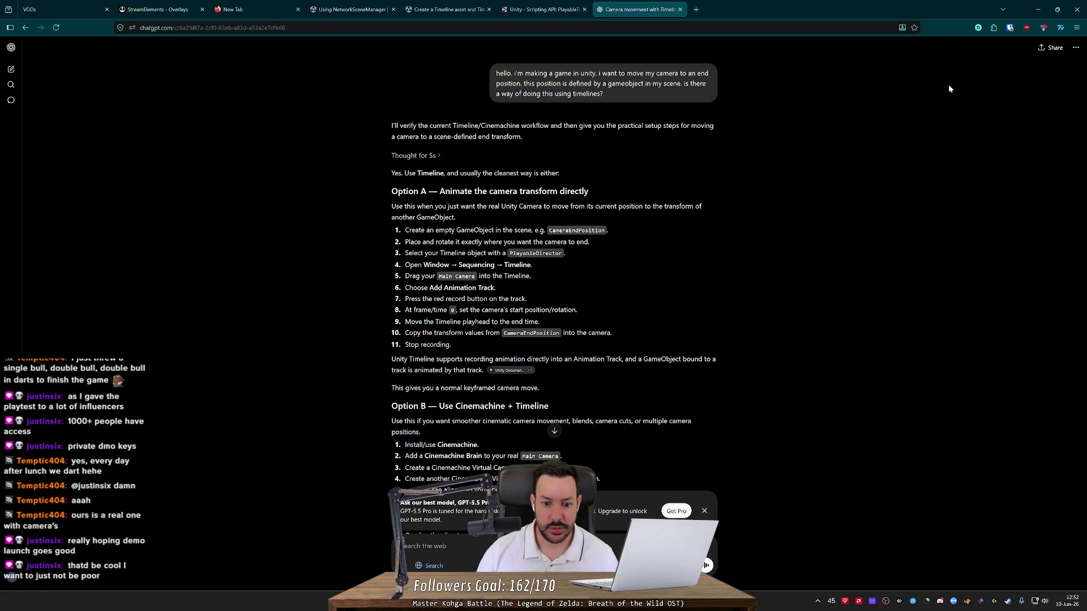
scroll(632, 189, down, 5)
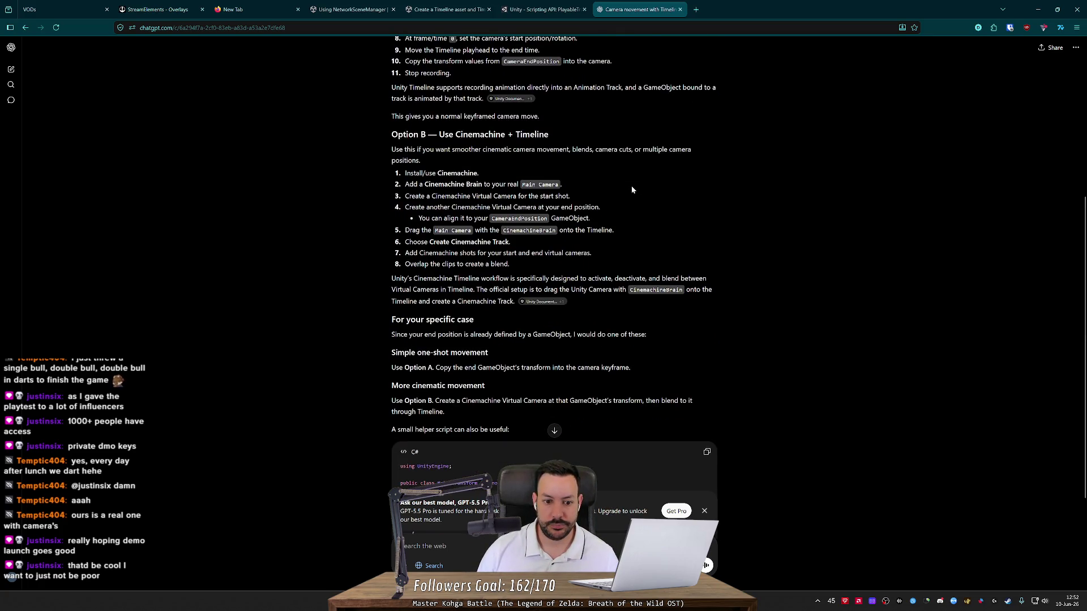
scroll(632, 189, up, 1)
key(alt+Tab)
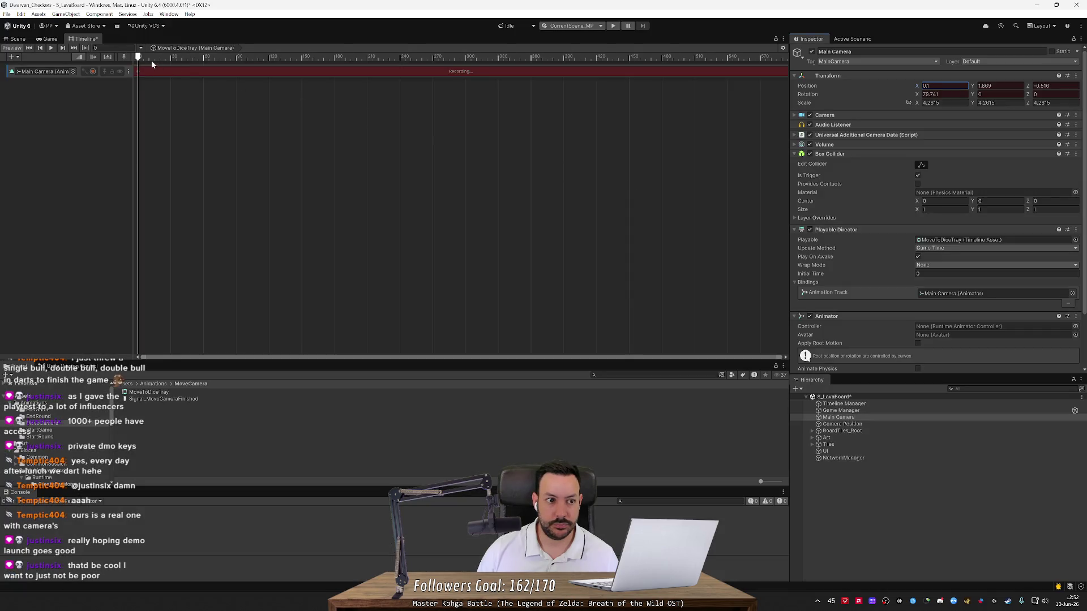
Step: Move the playhead to frame 120 and copy Camera Position's Transform component
mouse_move(140, 57)
mouse_down()
mouse_move(327, 70)
mouse_move(268, 82)
mouse_up()
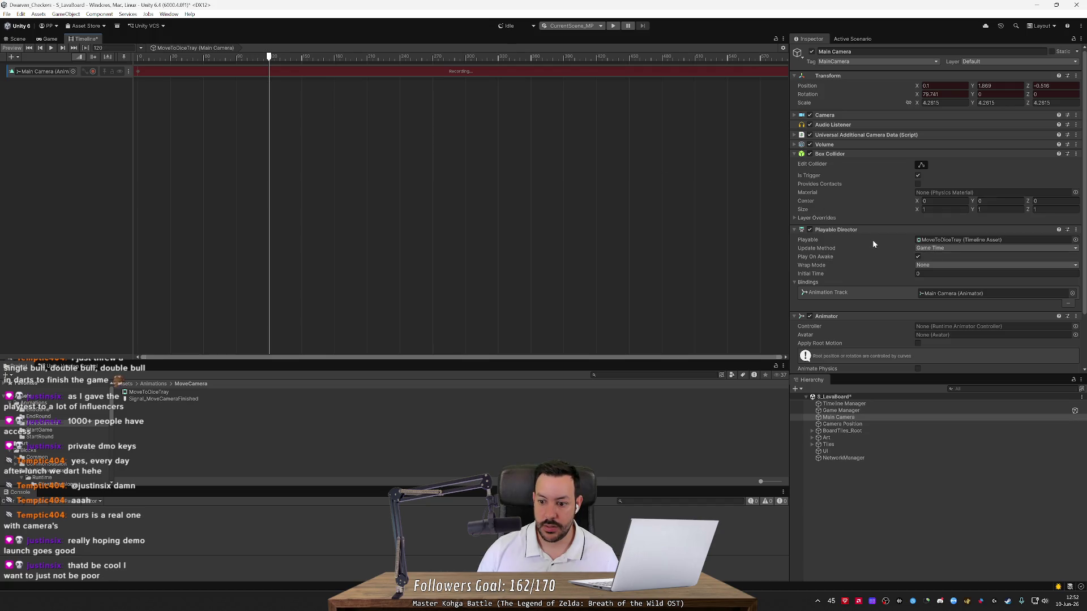
click(864, 424)
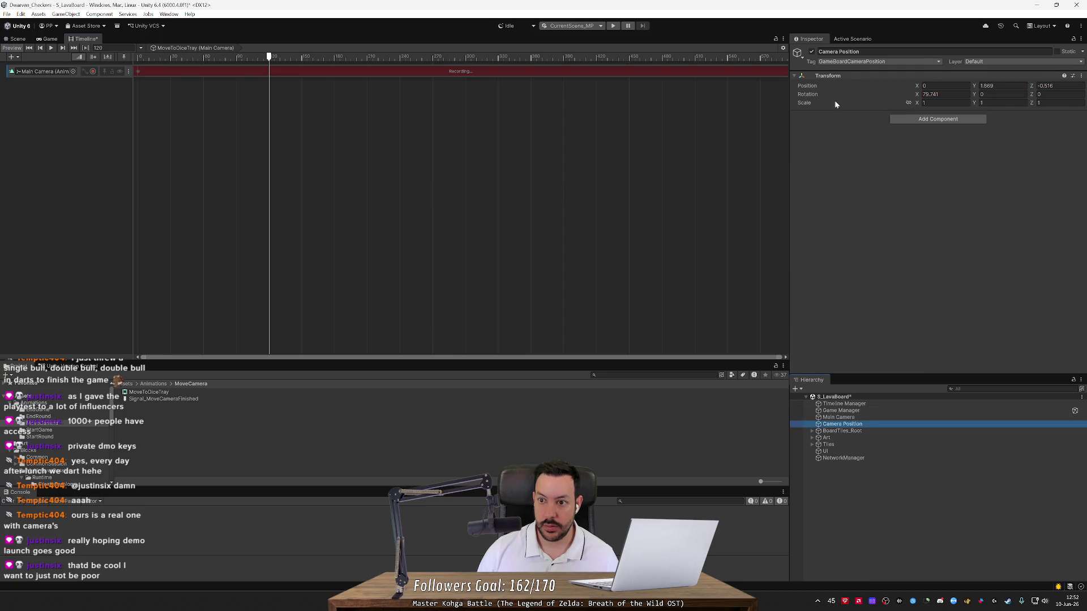
right_click(834, 77)
mouse_move(898, 143)
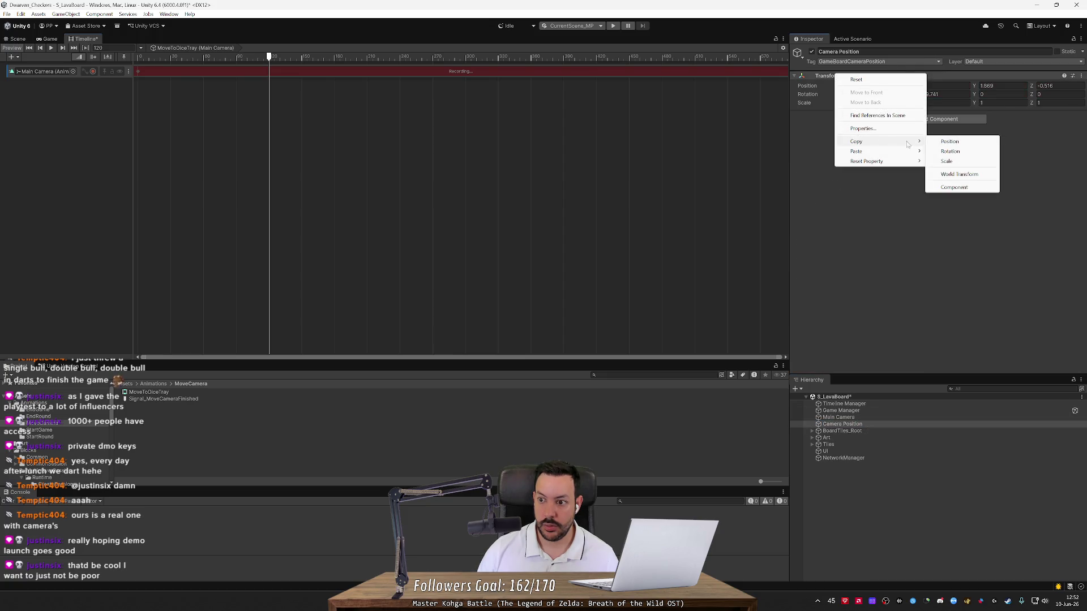
click(957, 188)
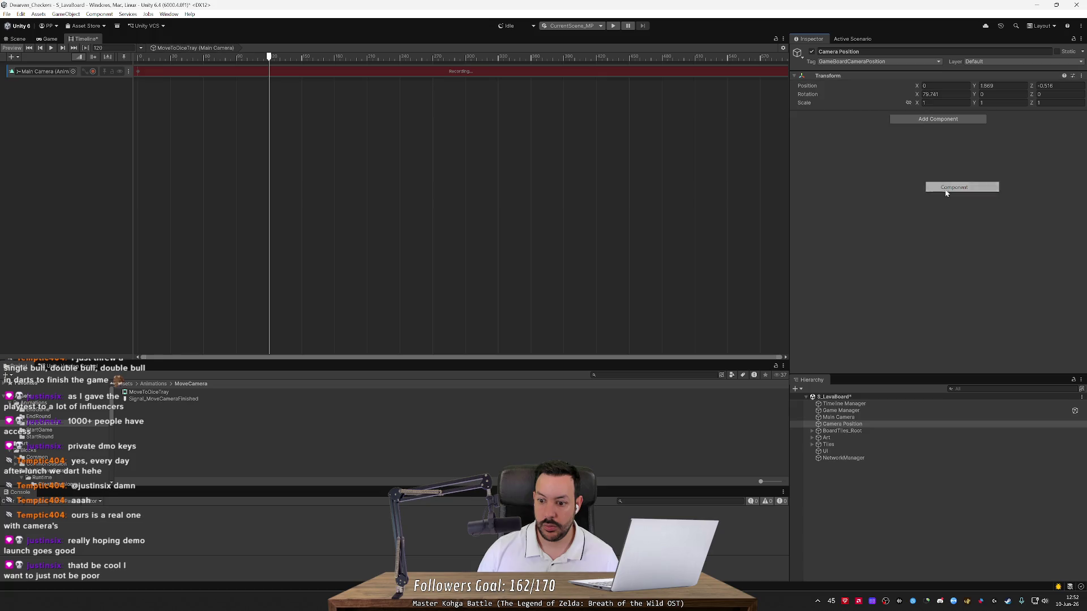
Step: Paste Camera Position's transform values onto Main Camera's Transform at frame 120
click(844, 419)
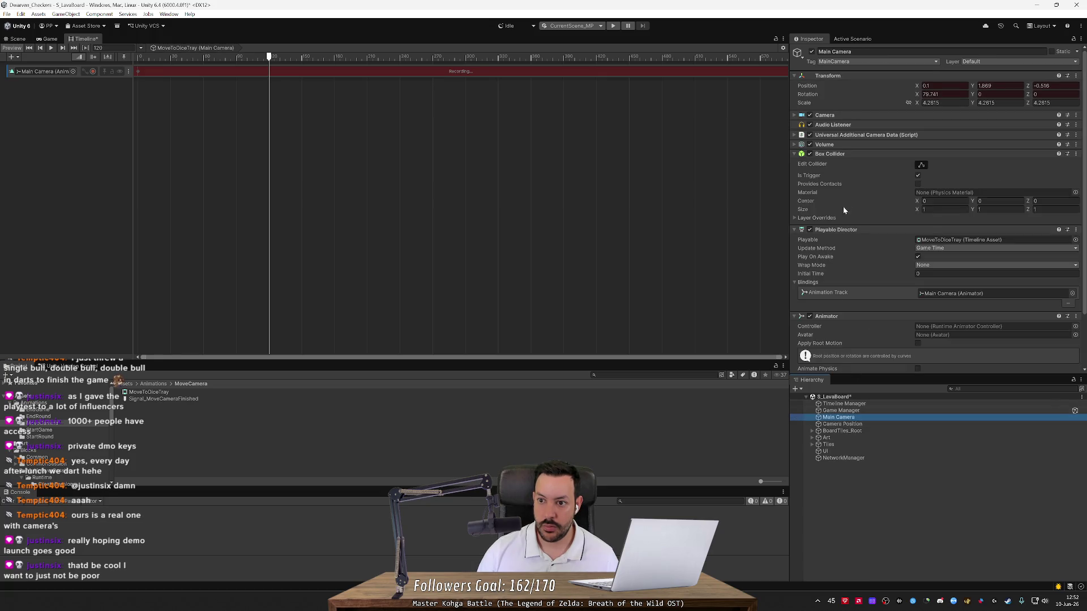
right_click(824, 77)
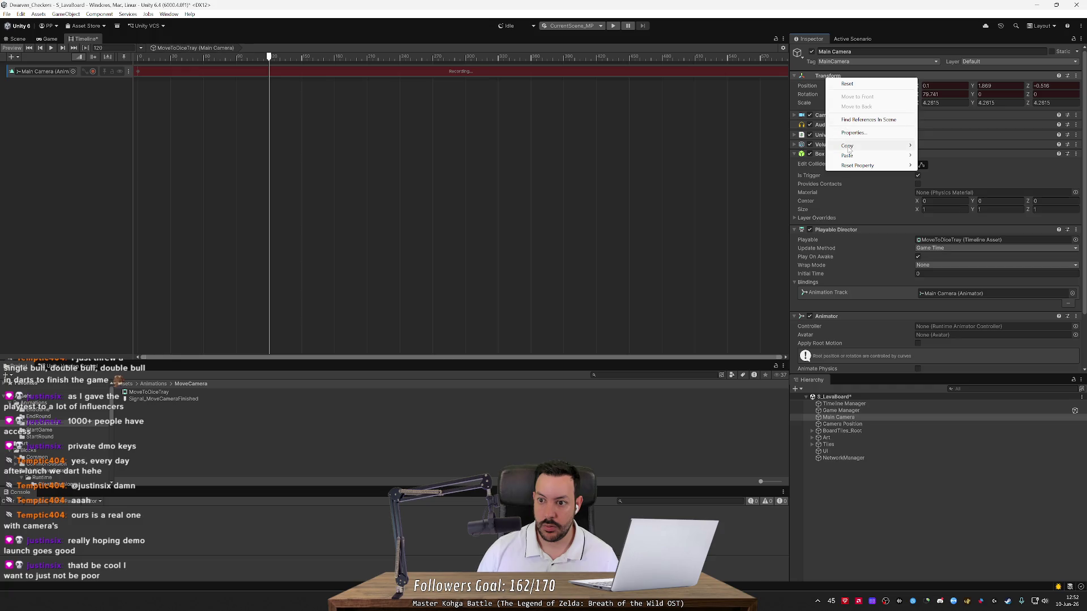
mouse_move(847, 155)
click(956, 211)
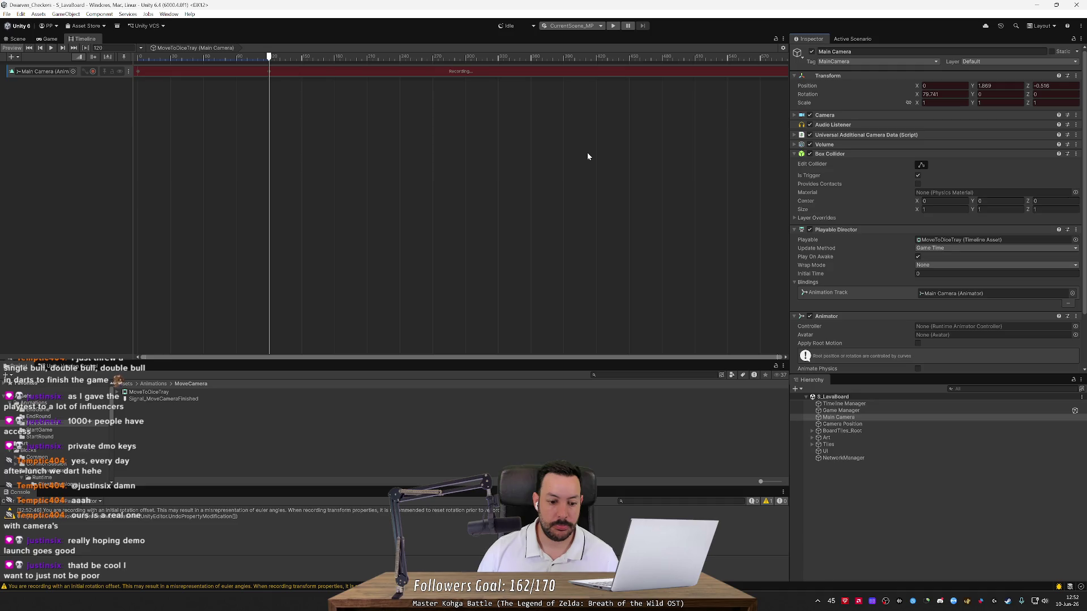
click(17, 38)
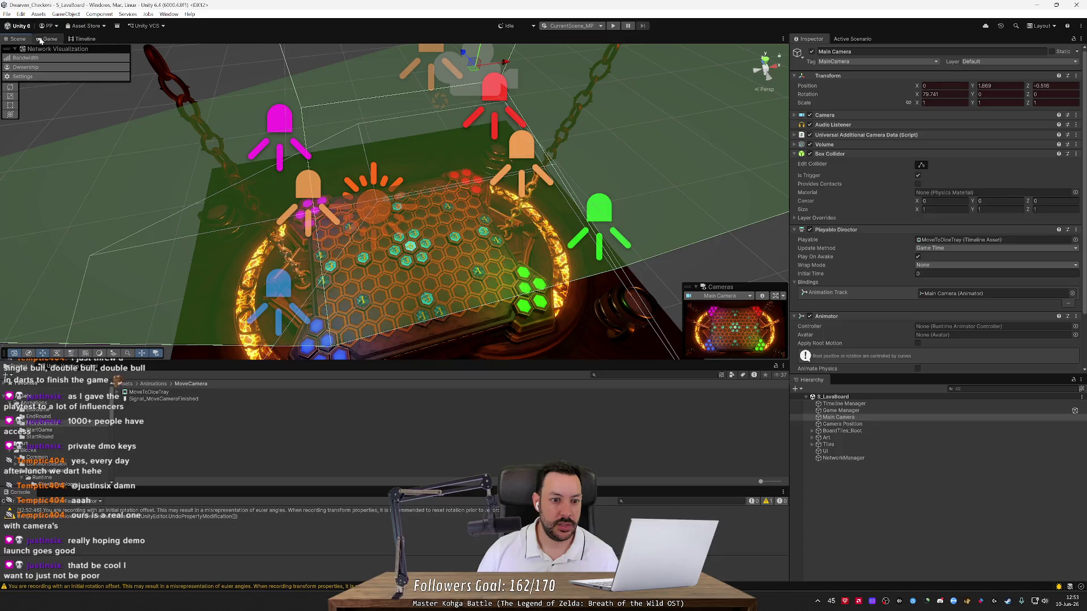
mouse_move(374, 74)
mouse_down()
mouse_move(380, 112)
mouse_move(157, 59)
mouse_up()
click(82, 38)
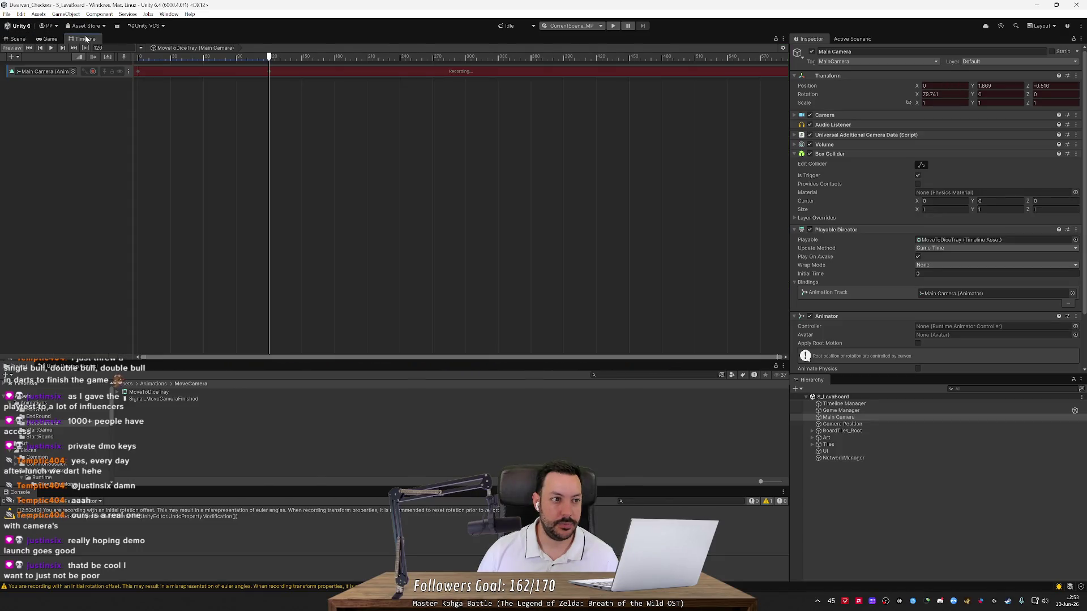
Step: Maximize the Timeline, then try the 2 by 3 editor layout
key(shift+space)
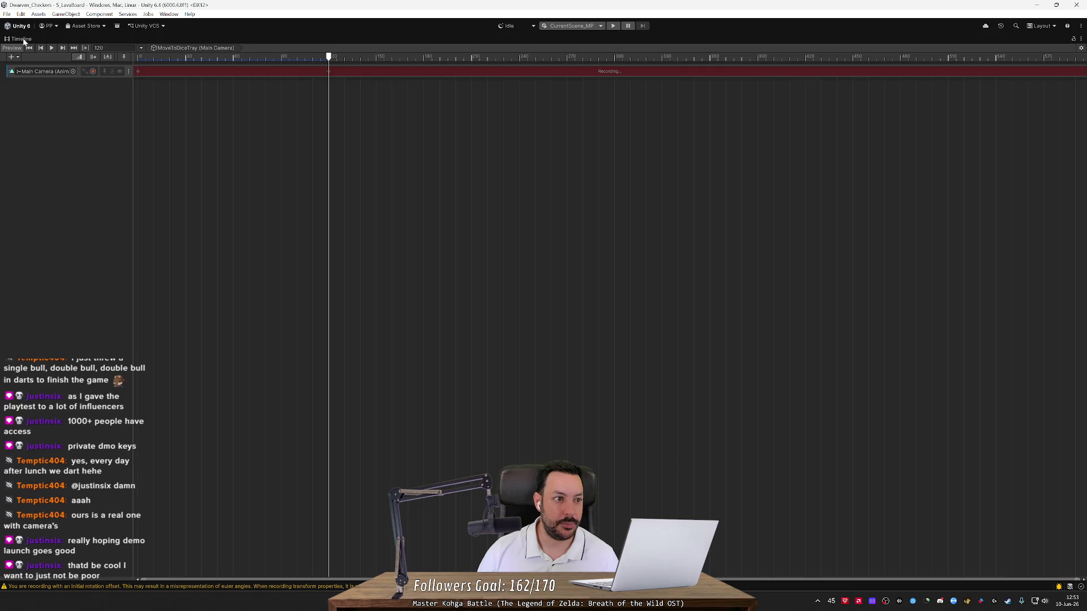
click(168, 13)
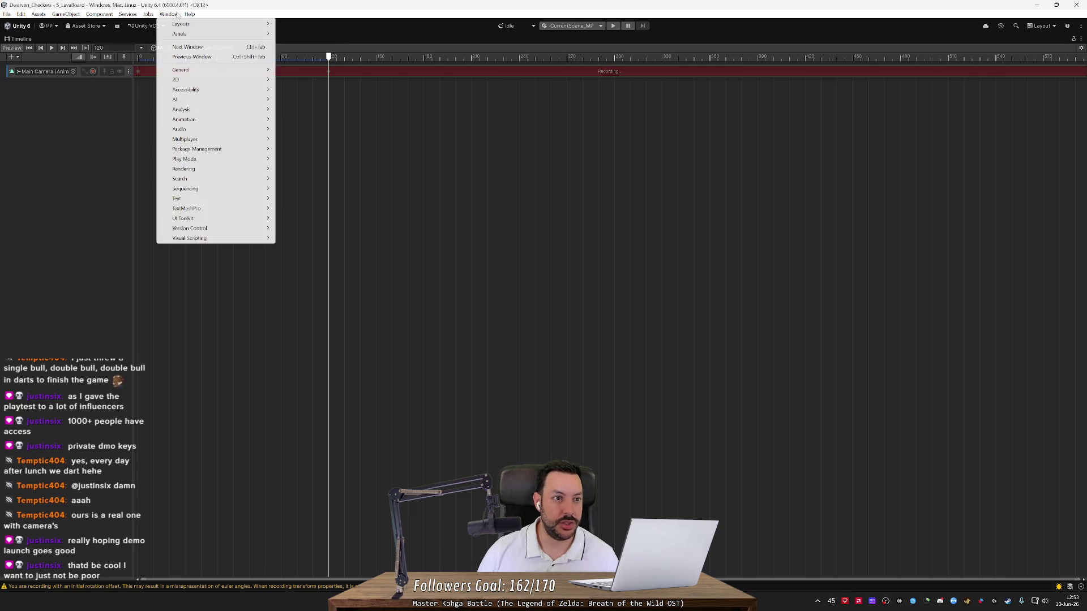
click(201, 24)
click(168, 13)
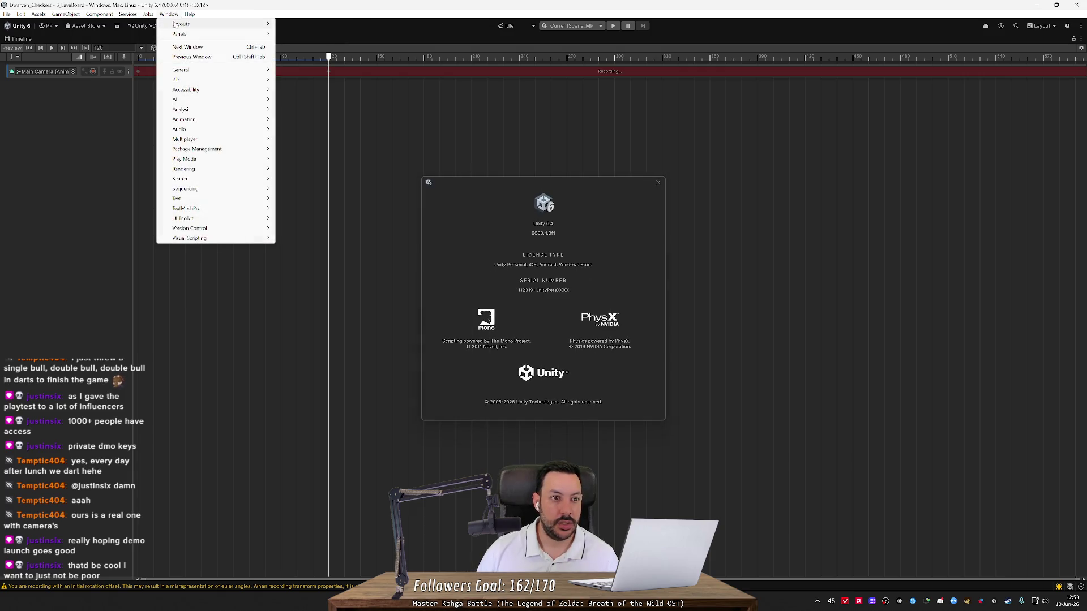
mouse_move(247, 22)
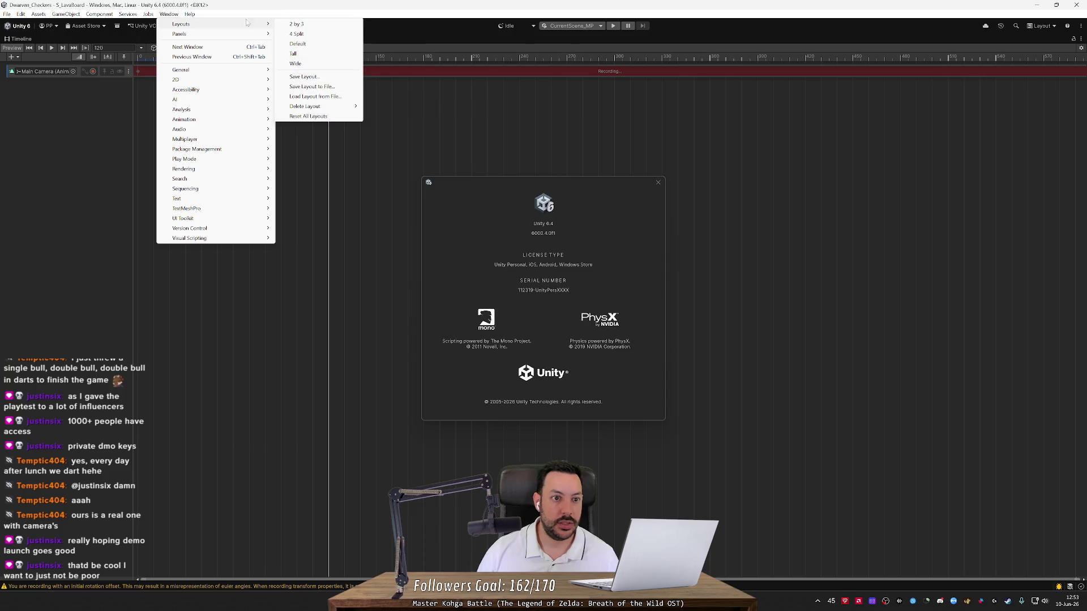
click(315, 25)
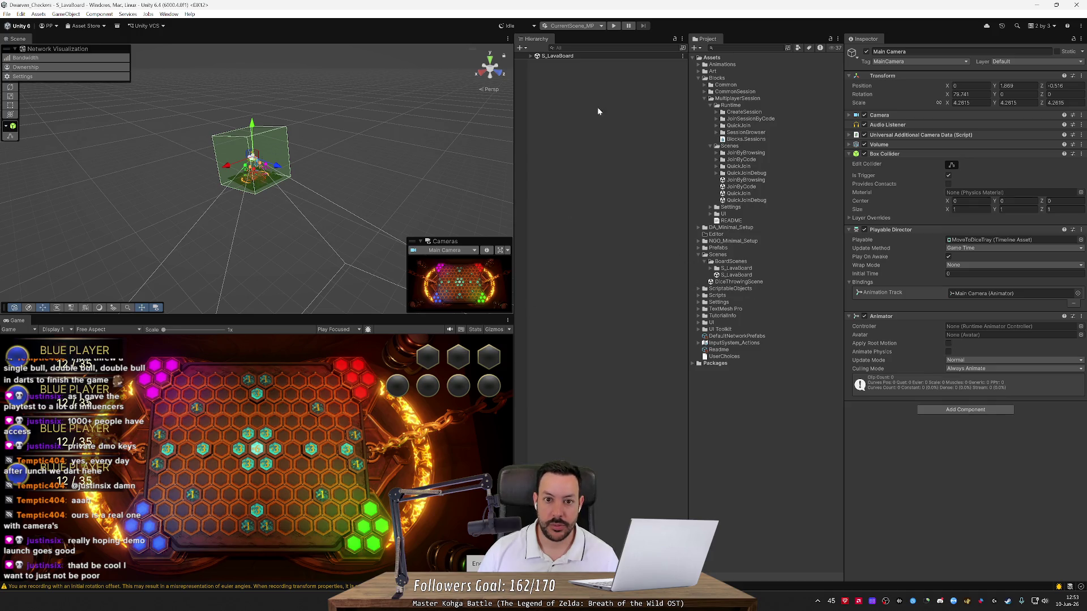
Step: Try the Default and then the Tall editor layouts
click(162, 15)
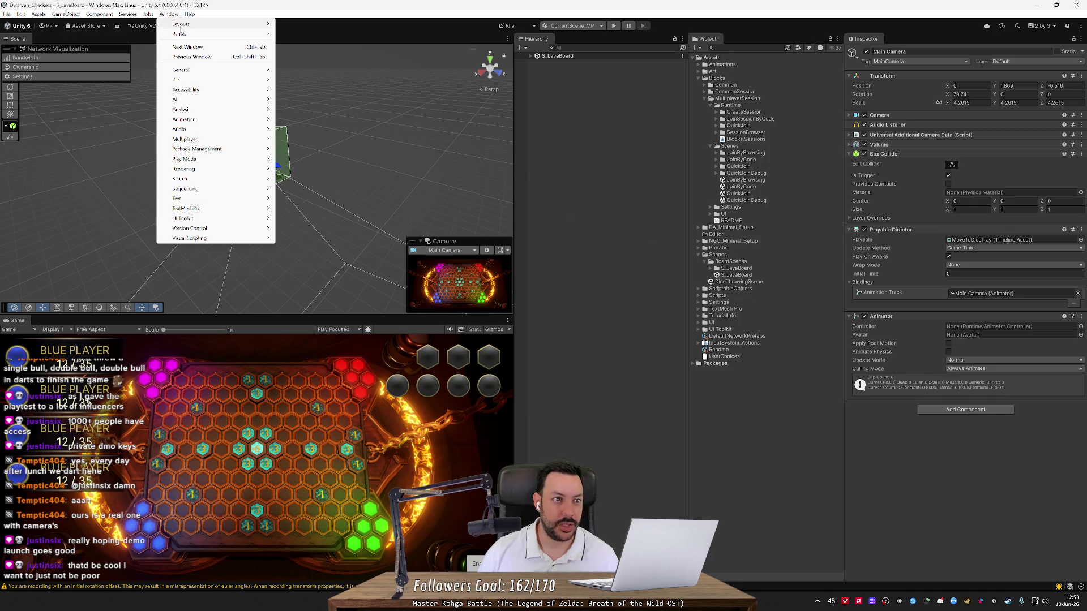
mouse_move(217, 24)
click(319, 45)
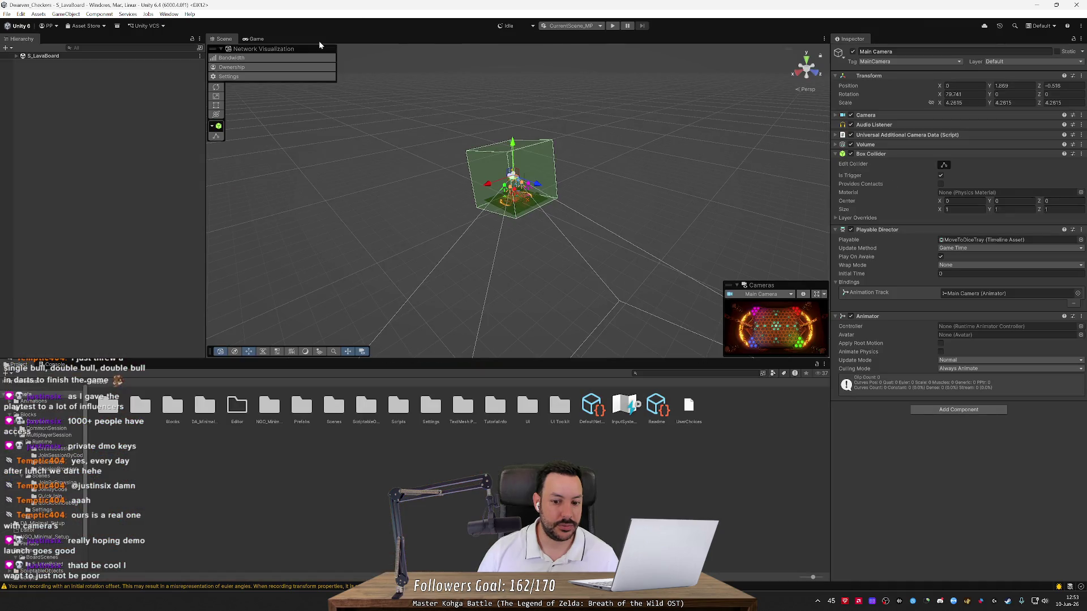
click(169, 13)
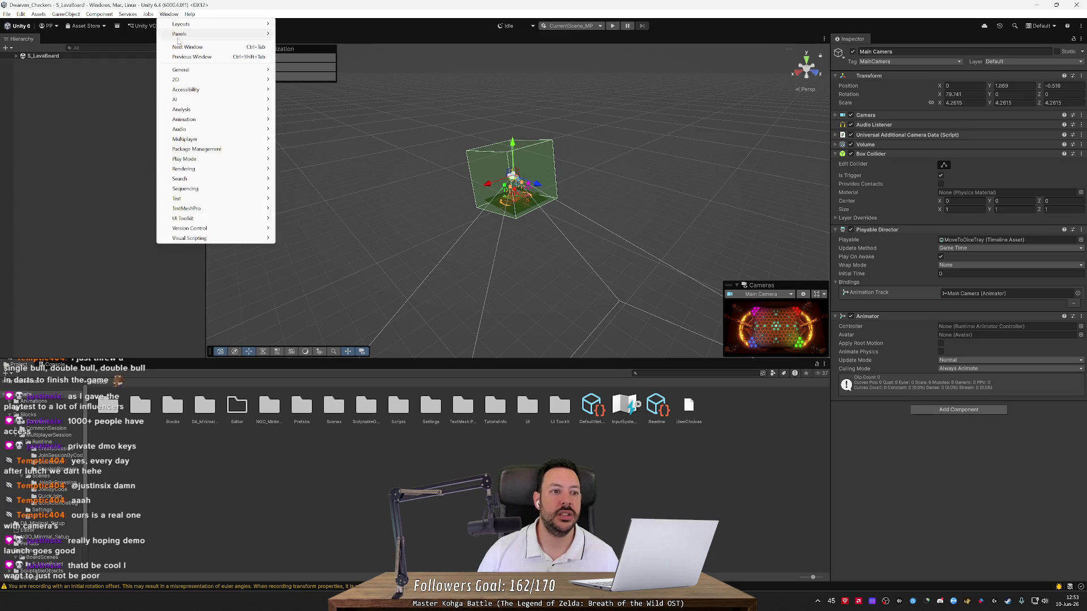
mouse_move(187, 24)
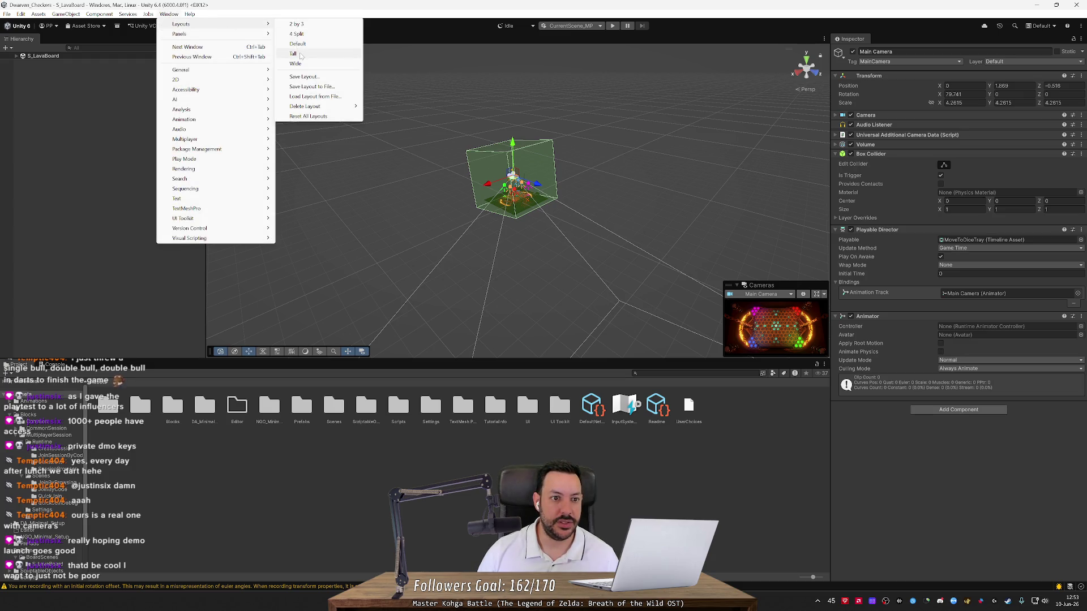
click(301, 55)
Step: Switch to the Wide layout and open the Animations folder in the Project panel
click(149, 14)
click(168, 14)
mouse_move(187, 24)
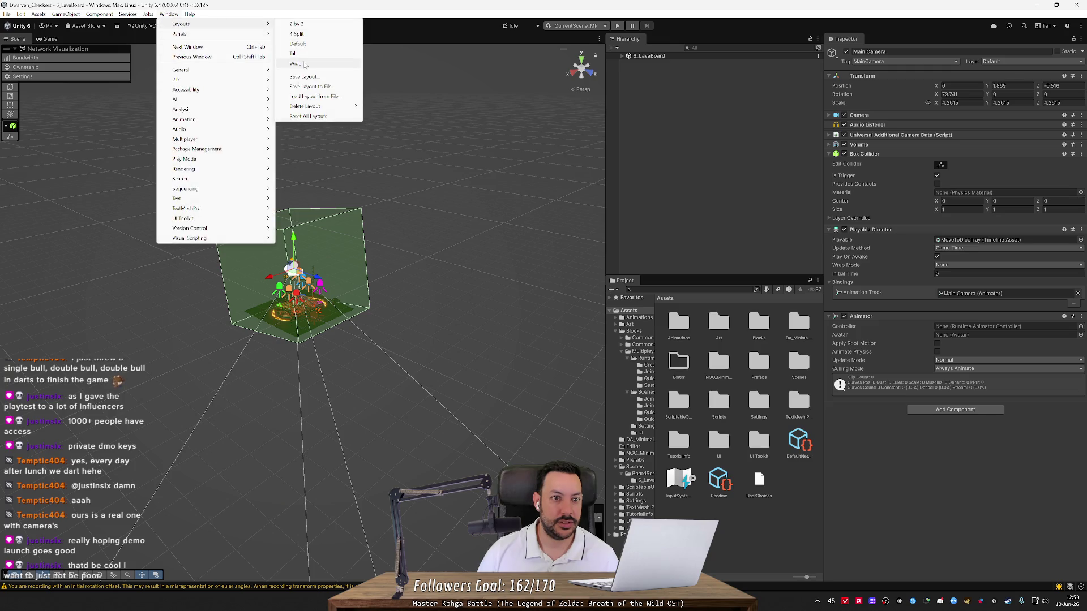
click(303, 64)
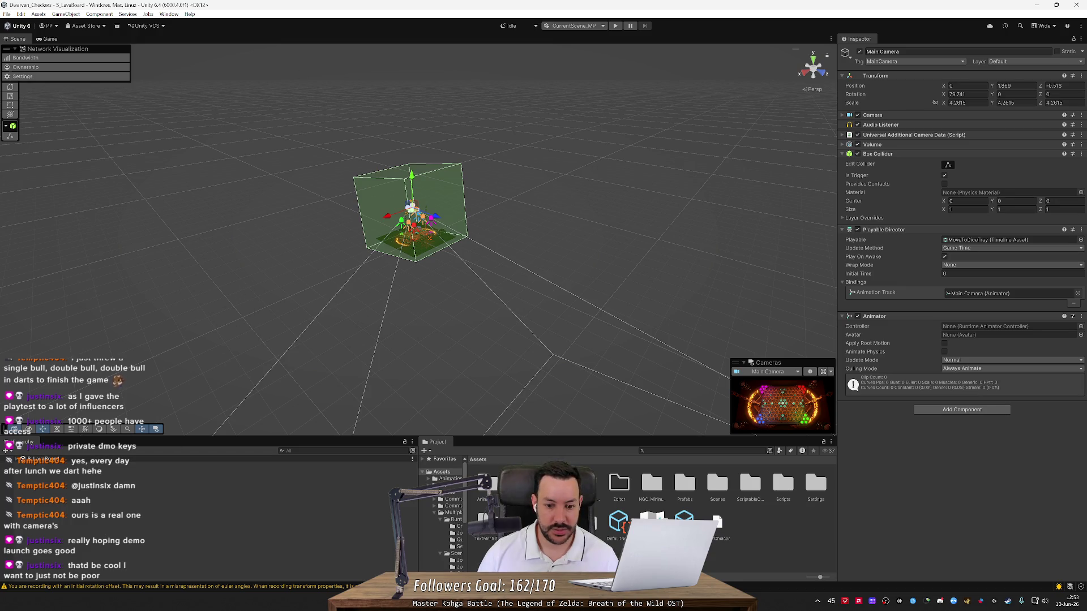
double_click(482, 484)
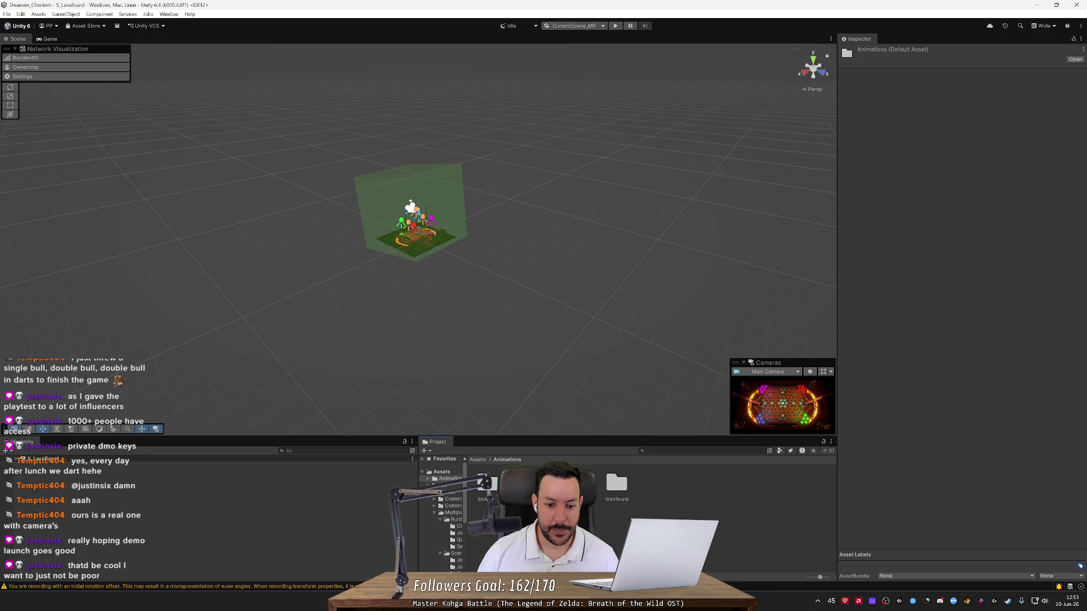
Step: Open the MoveToDiceTray timeline from the Animations > MoveCamera folder
double_click(549, 484)
double_click(487, 482)
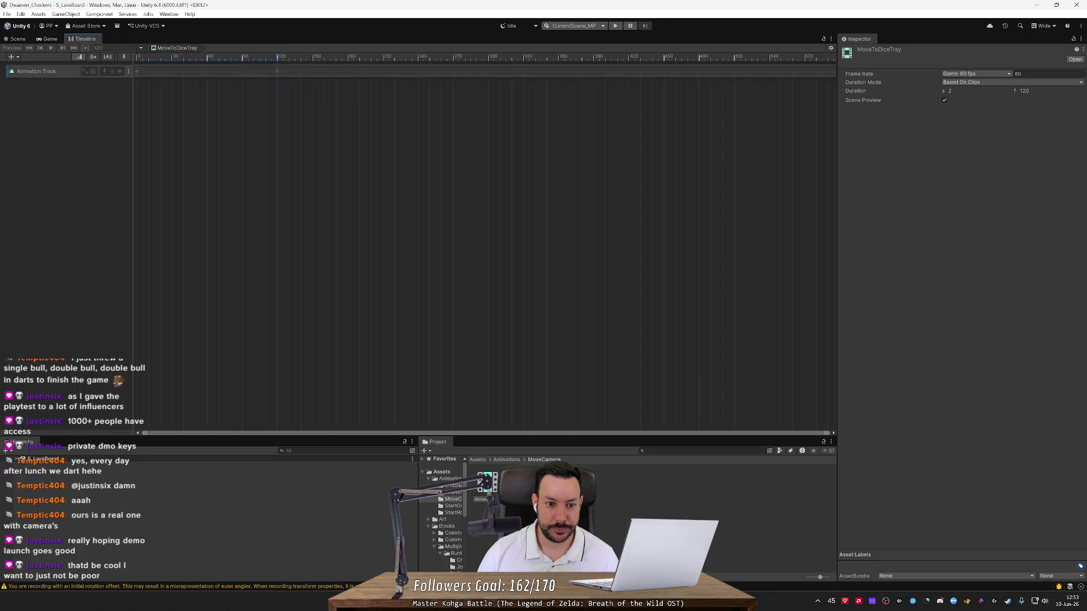
right_click(92, 40)
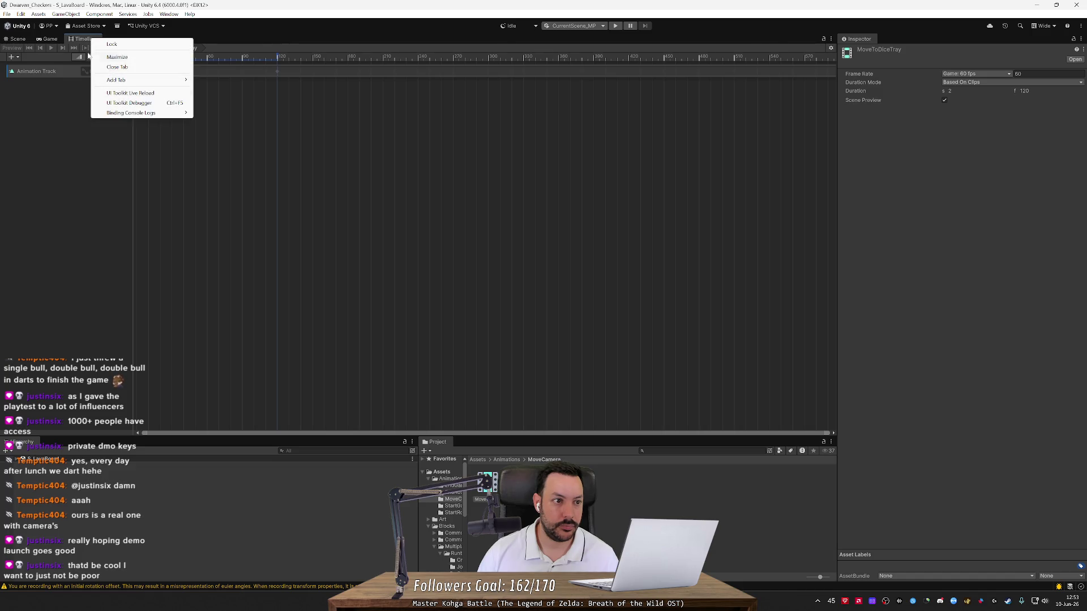
click(50, 39)
click(82, 39)
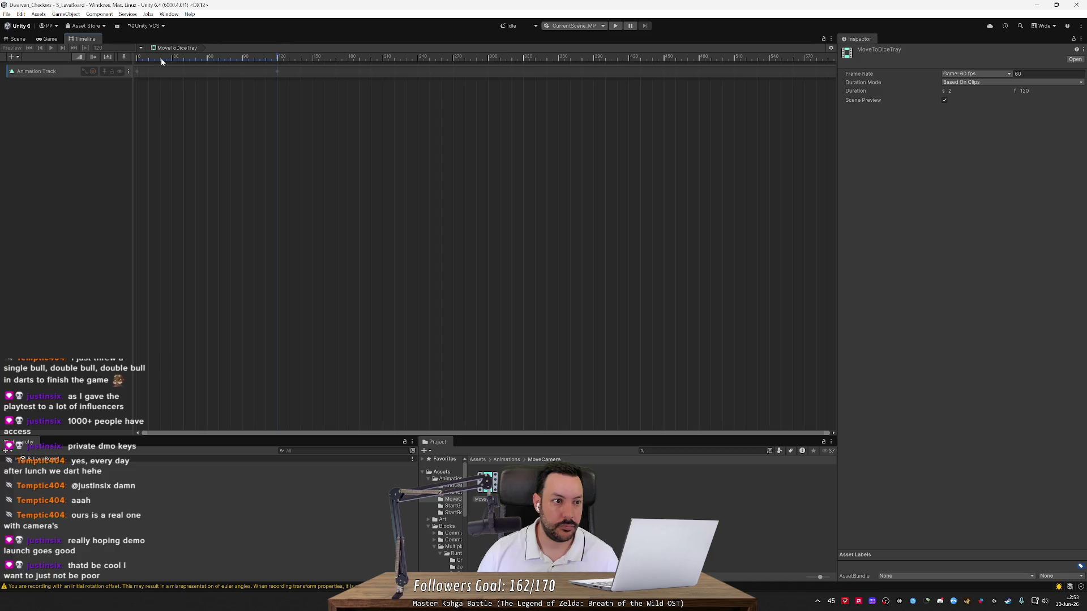
Step: Expand the Animation Track's Position, Rotation and Scale curves, then return to the Scene view
double_click(36, 71)
click(85, 71)
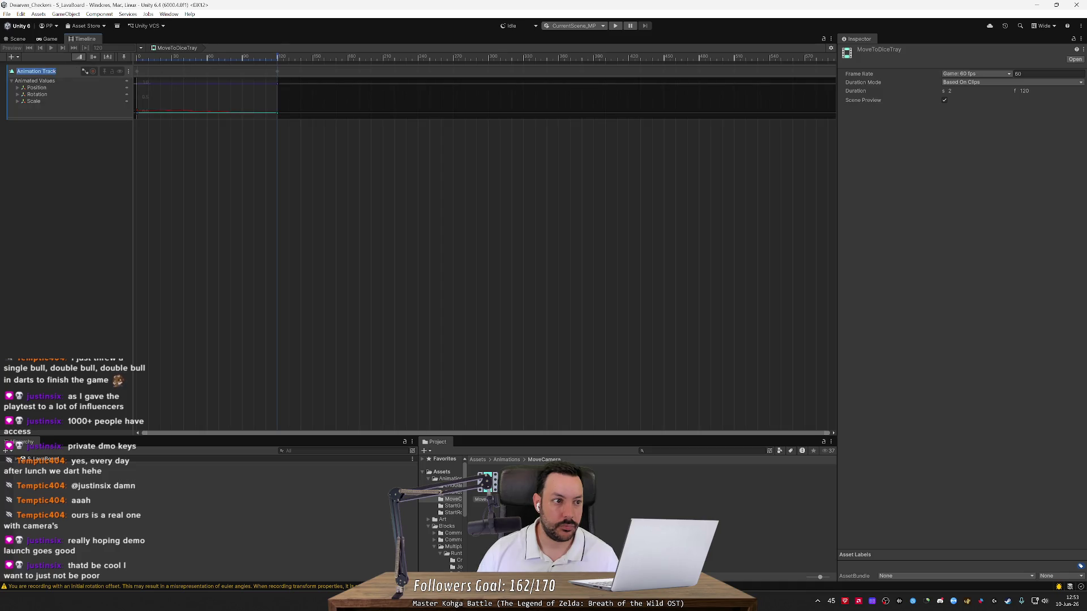
click(58, 132)
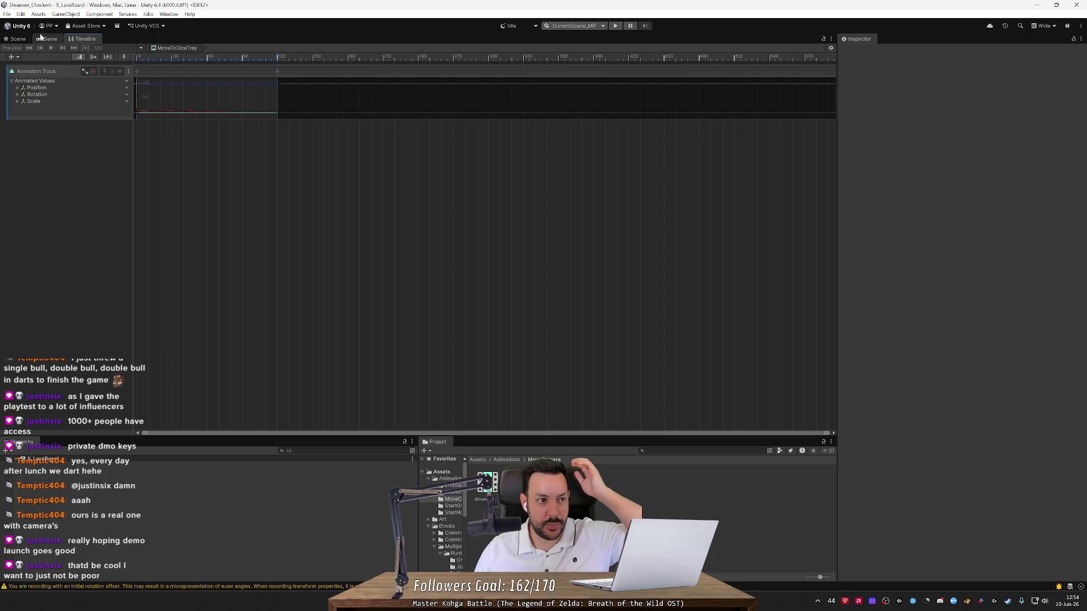
click(18, 39)
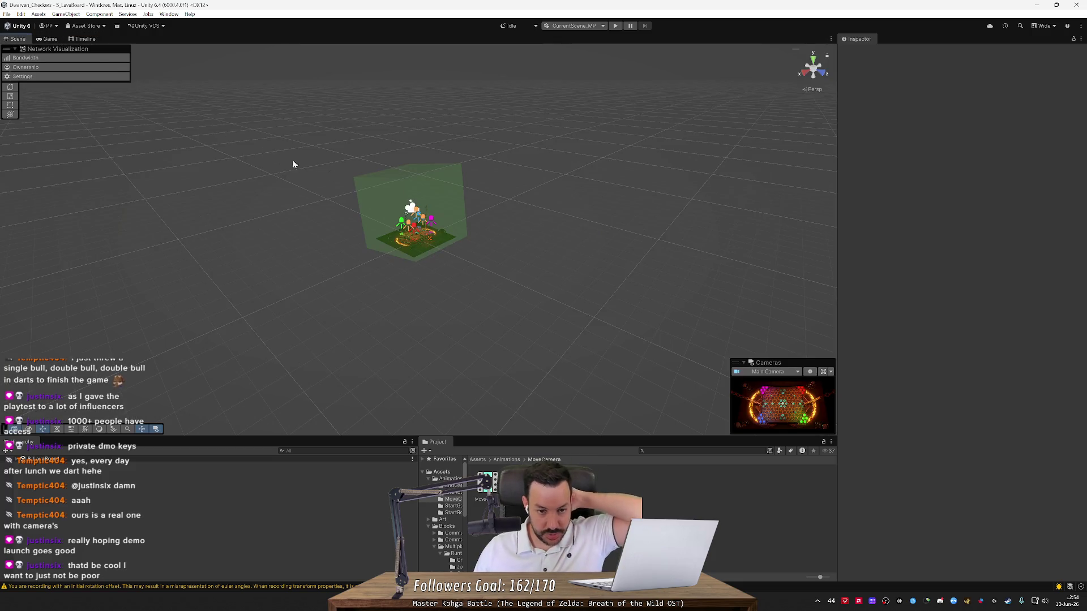
Step: Dock the Hierarchy panel below the Inspector and make it taller
scroll(320, 196, up, 10)
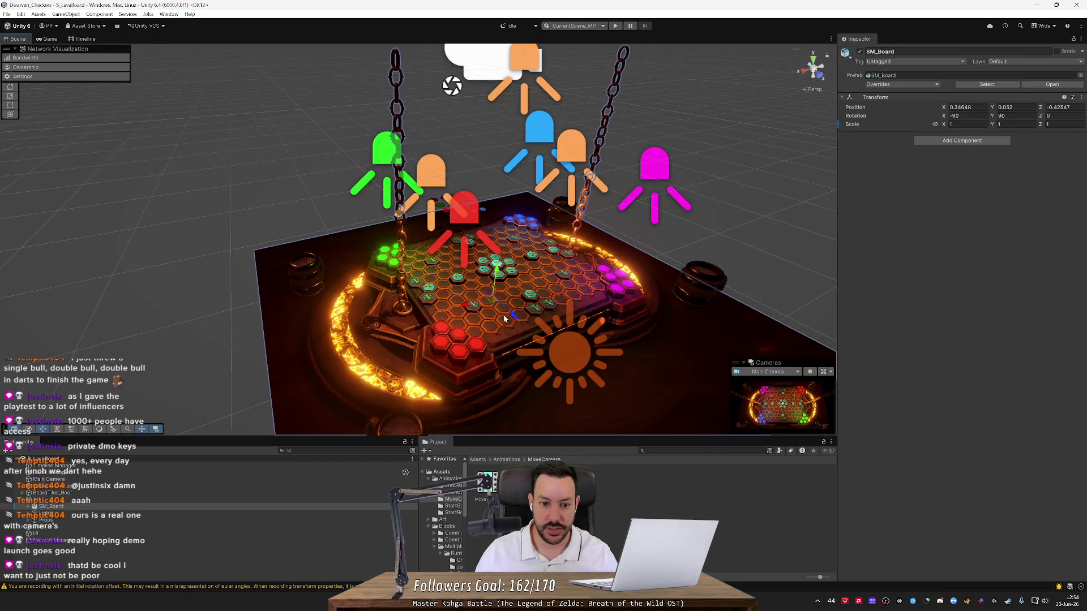
click(590, 250)
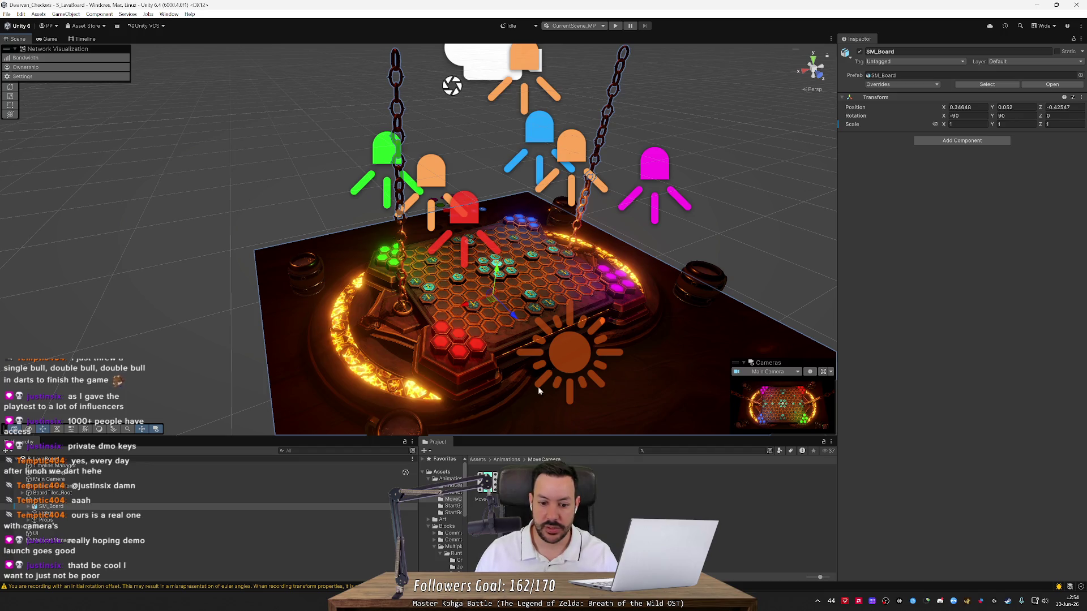
mouse_move(25, 446)
mouse_down()
mouse_move(663, 455)
mouse_move(812, 490)
mouse_up()
mouse_move(762, 441)
mouse_down()
mouse_move(1048, 470)
mouse_move(997, 473)
mouse_move(951, 518)
mouse_up()
mouse_move(951, 400)
mouse_down()
mouse_move(885, 265)
mouse_move(792, 272)
mouse_move(649, 317)
mouse_up()
Step: Select Camera Position and show its Timeline panel
click(718, 314)
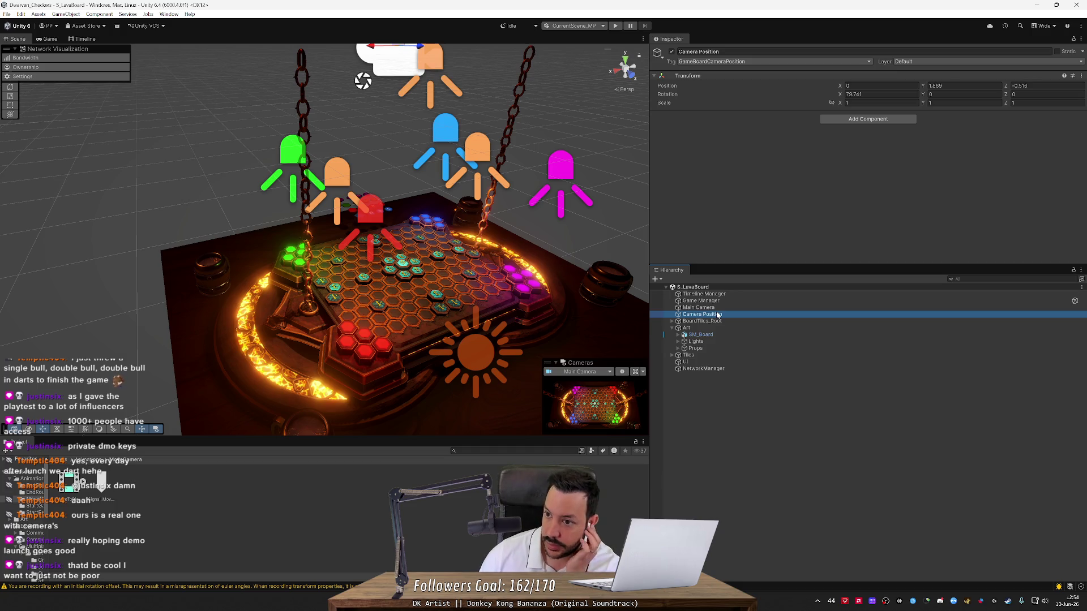
drag(533, 263, 486, 215)
click(86, 39)
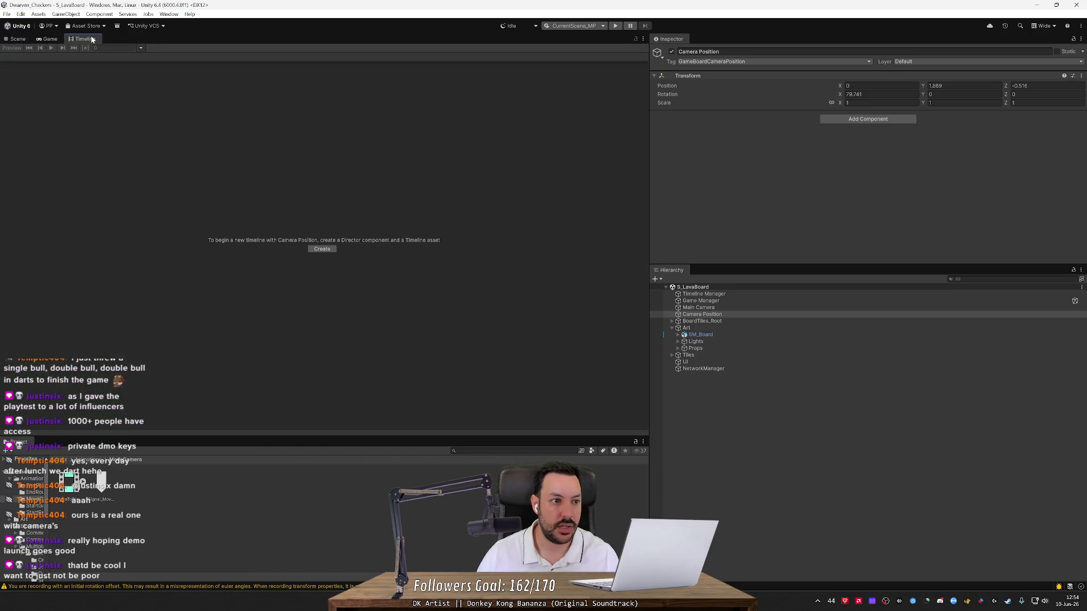
Step: With Main Camera selected, add an Animation Track bound to Camera Position below the Main Camera track
click(698, 307)
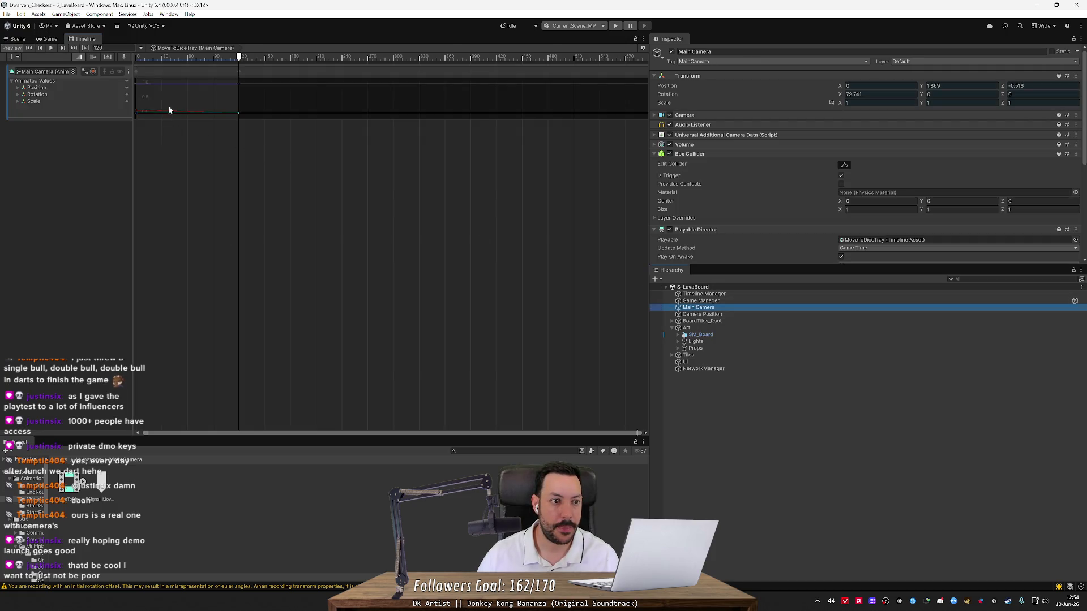
scroll(169, 110, up, 5)
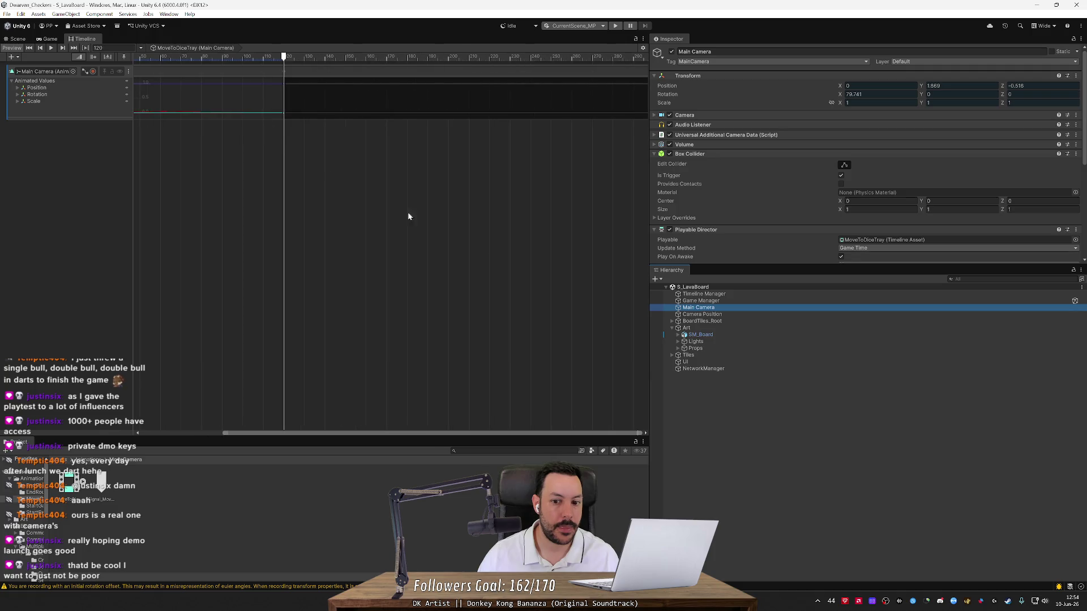
right_click(70, 144)
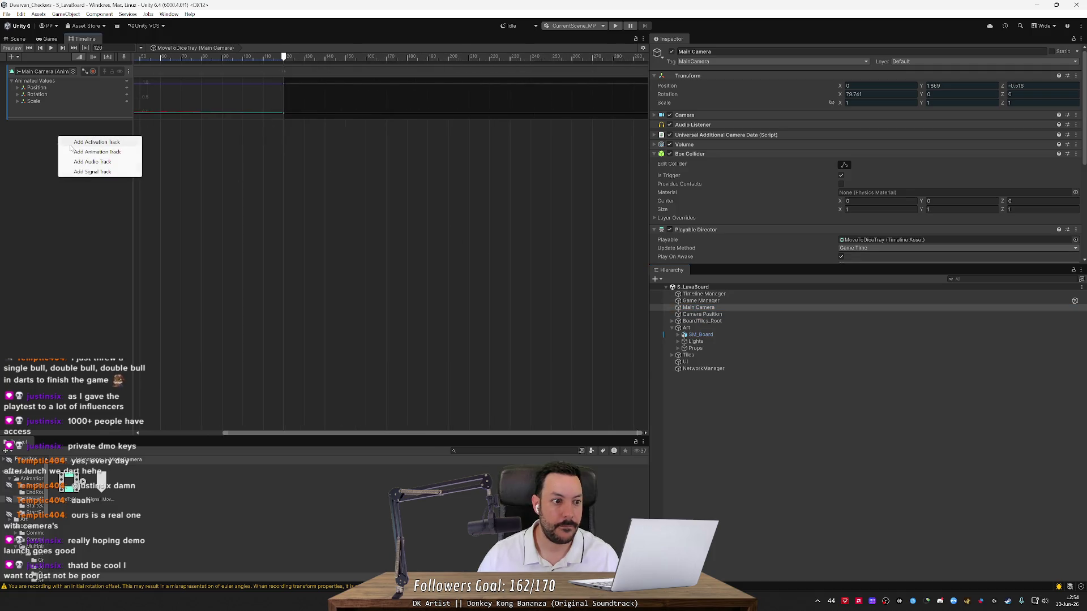
click(80, 152)
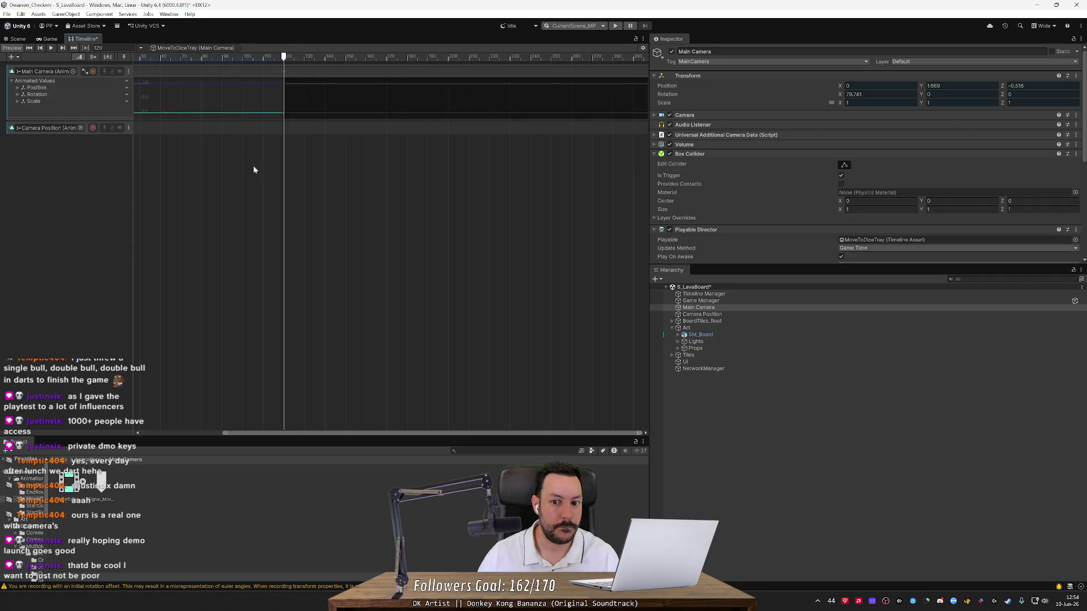
click(712, 313)
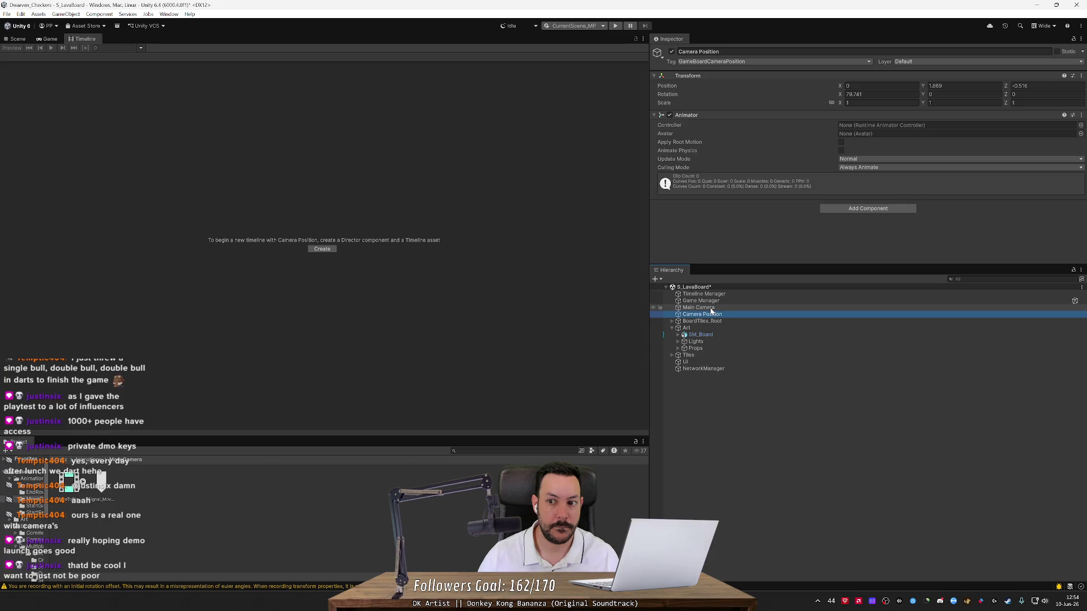
click(711, 308)
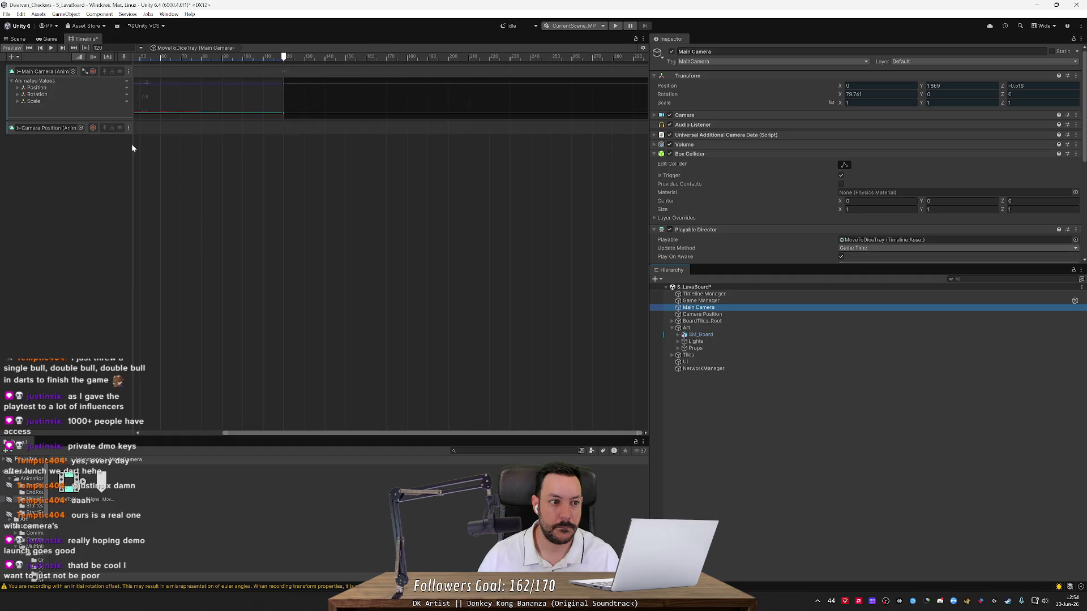
click(129, 128)
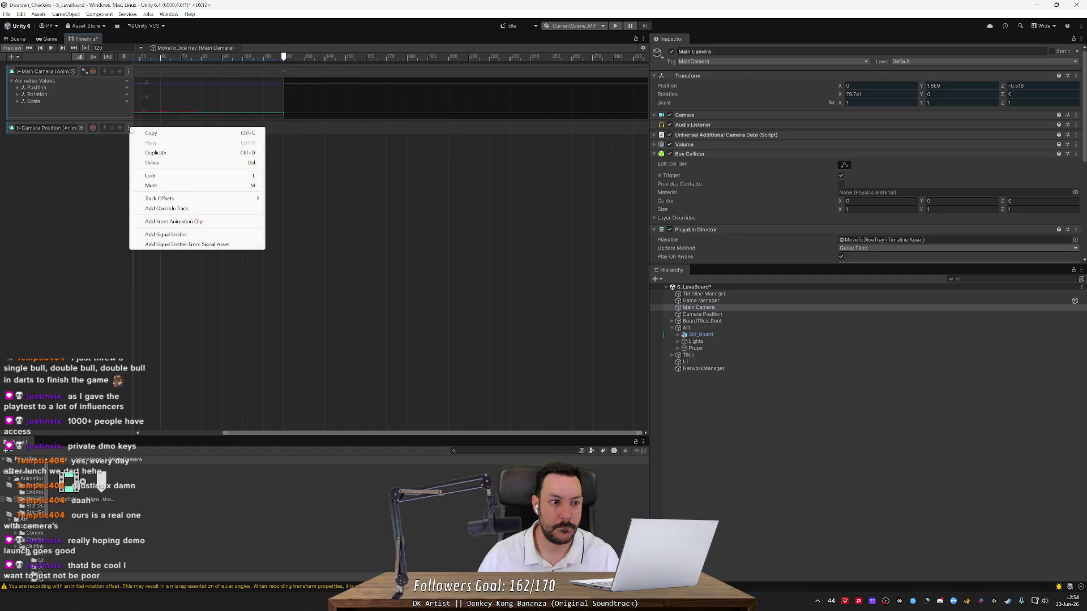
click(90, 146)
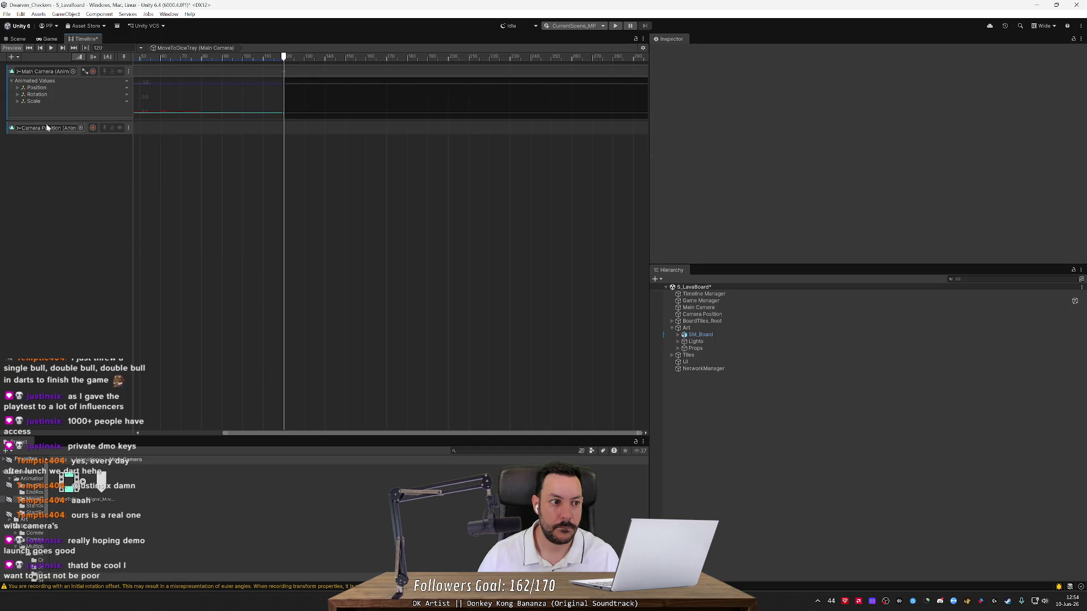
Step: Return the playhead to frame 0, then toggle the Camera Position track's record on and off
mouse_move(283, 57)
mouse_down()
mouse_move(115, 60)
mouse_move(131, 60)
mouse_up()
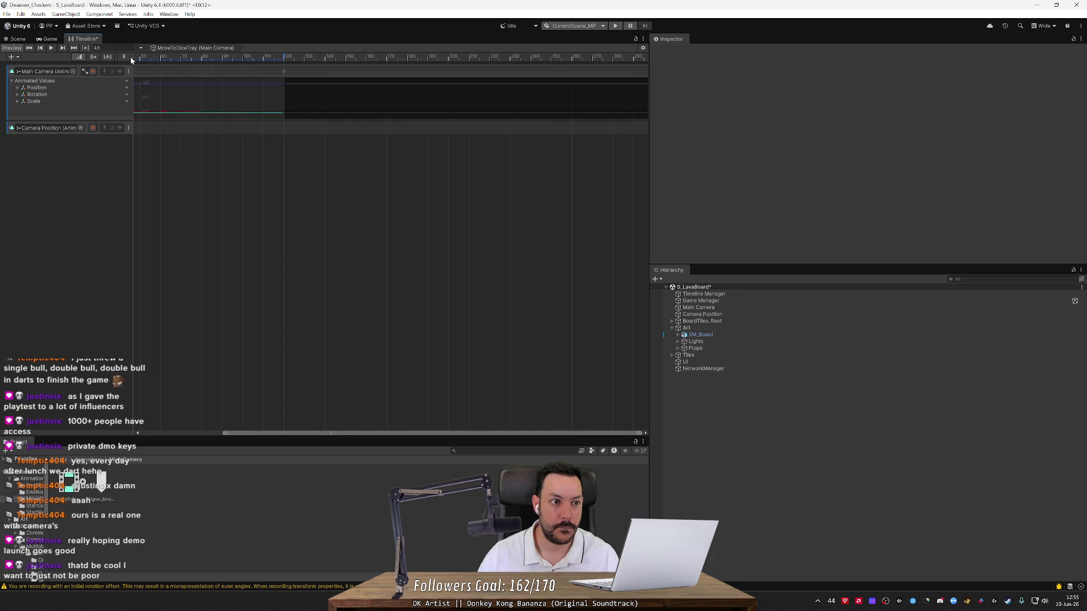
drag(281, 432, 142, 410)
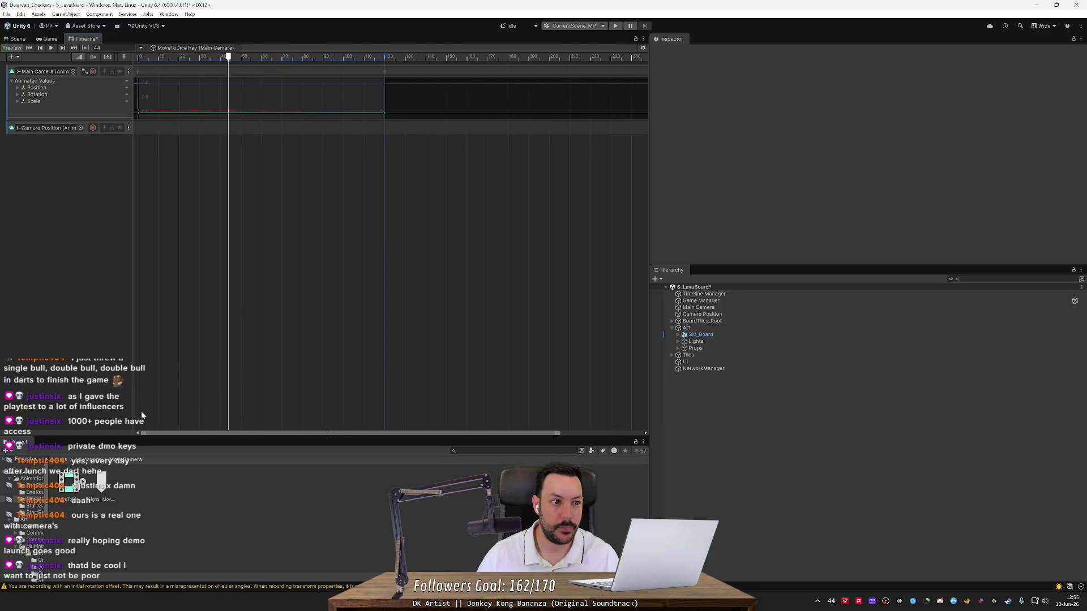
drag(229, 58, 135, 60)
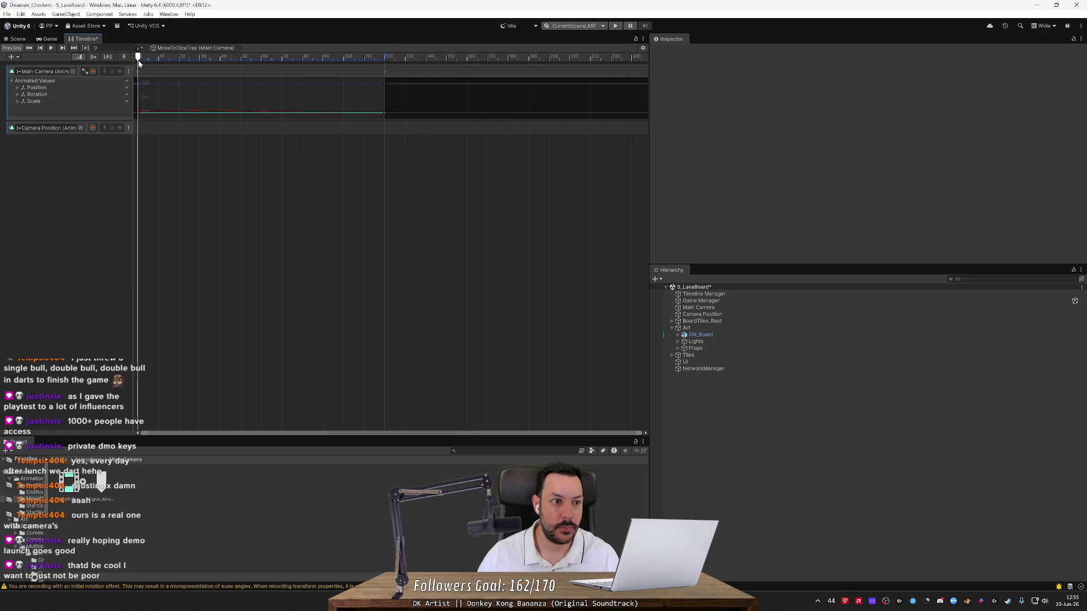
click(94, 129)
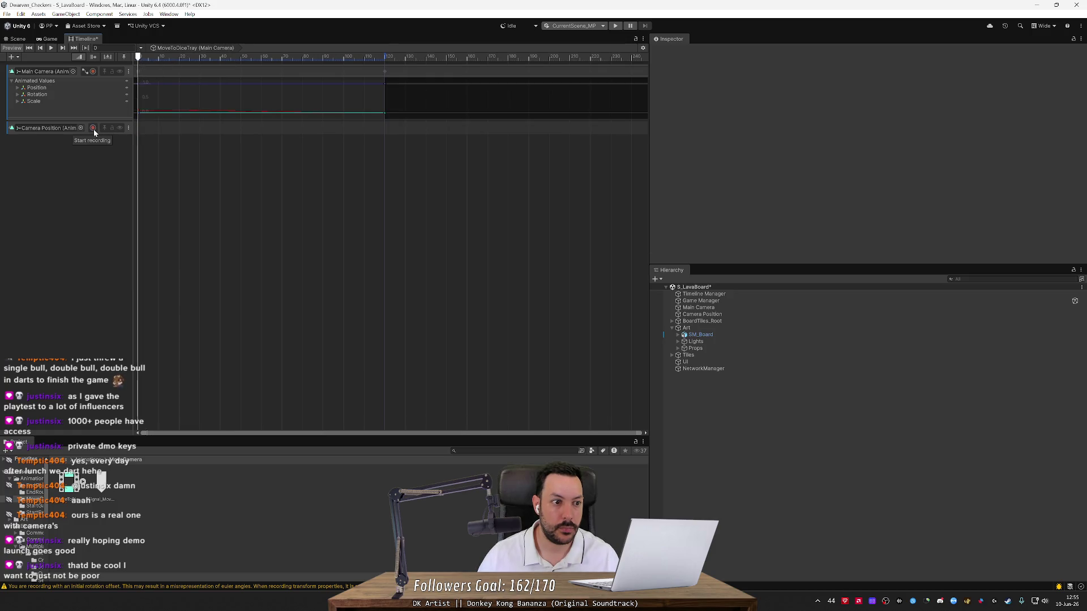
click(93, 129)
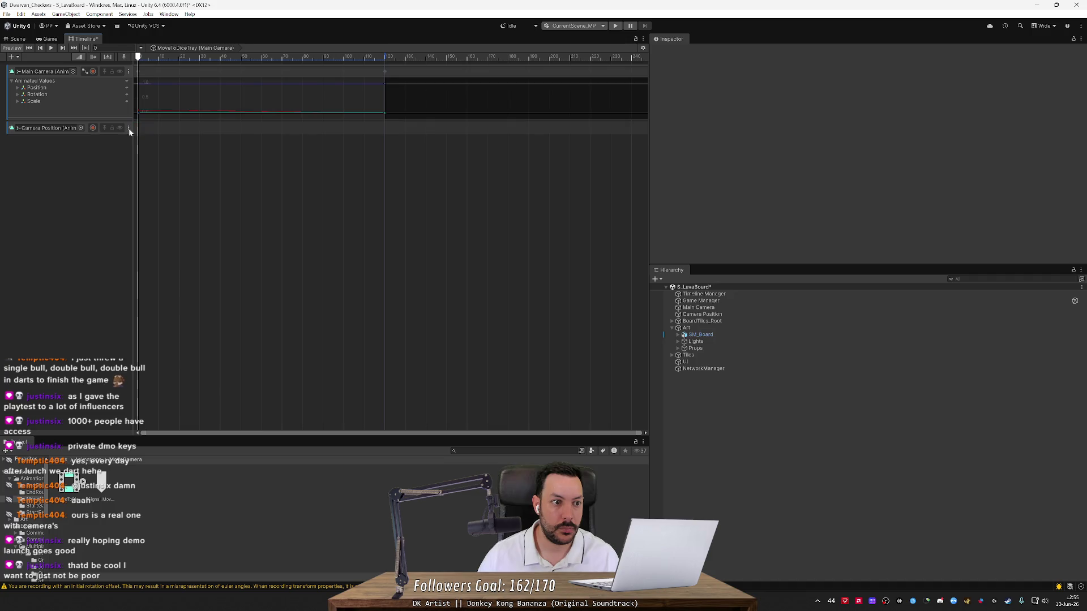